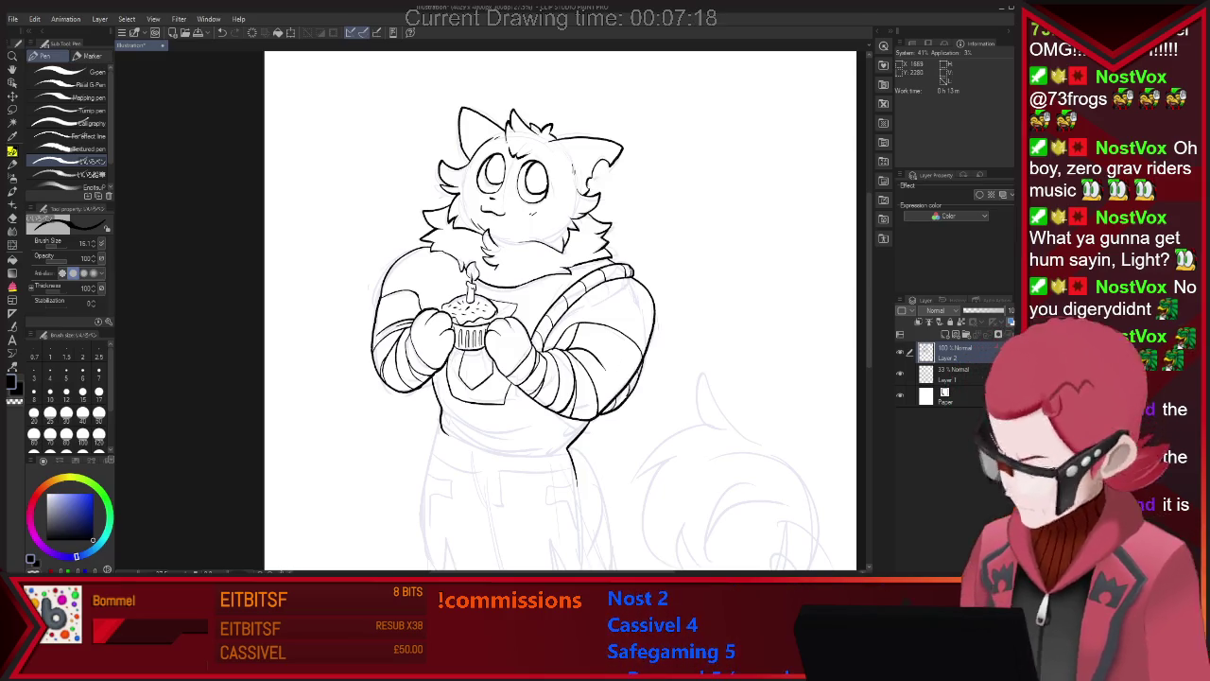
Zoom out and redraw a longer curved belt line across the waist.
key(ctrl+minus)
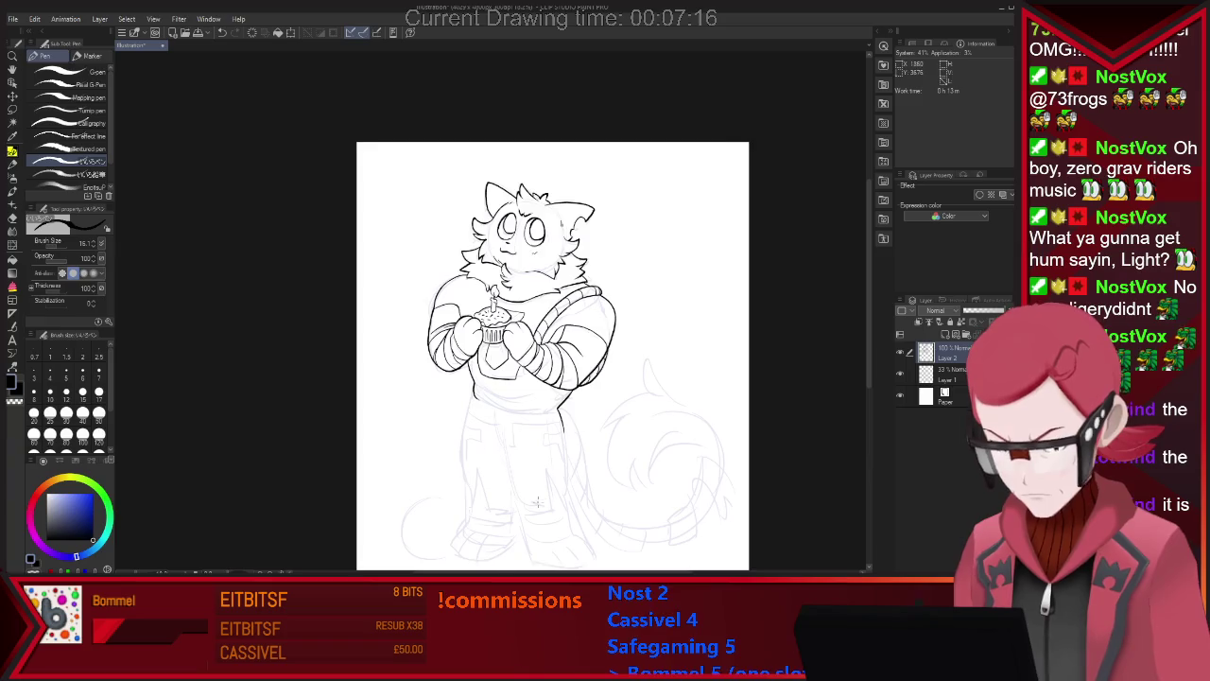
scroll(536, 502, up, 1)
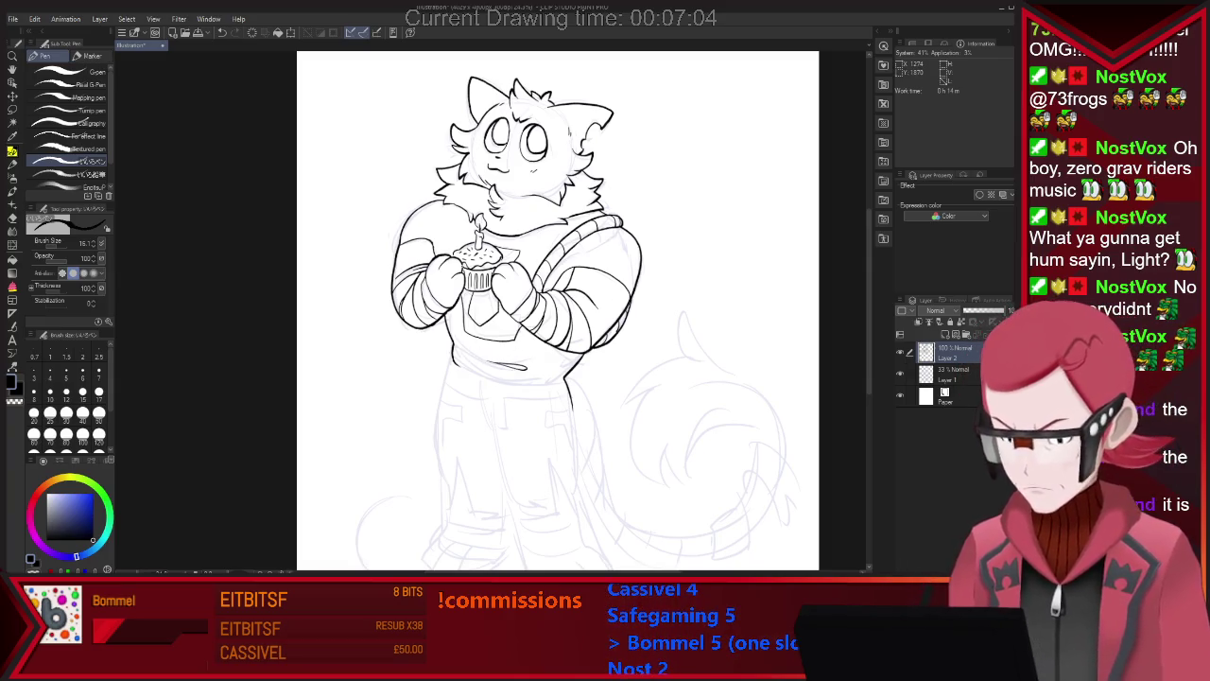
key(ctrl+z)
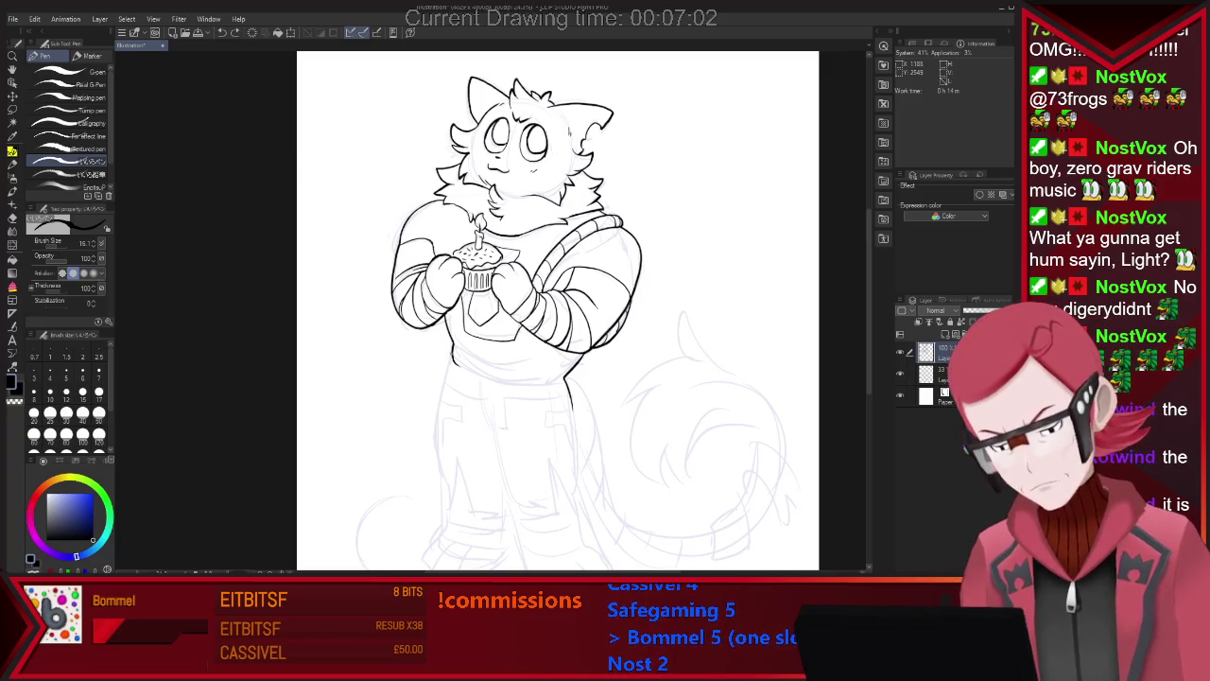
drag(448, 359, 567, 379)
key(e)
key(p)
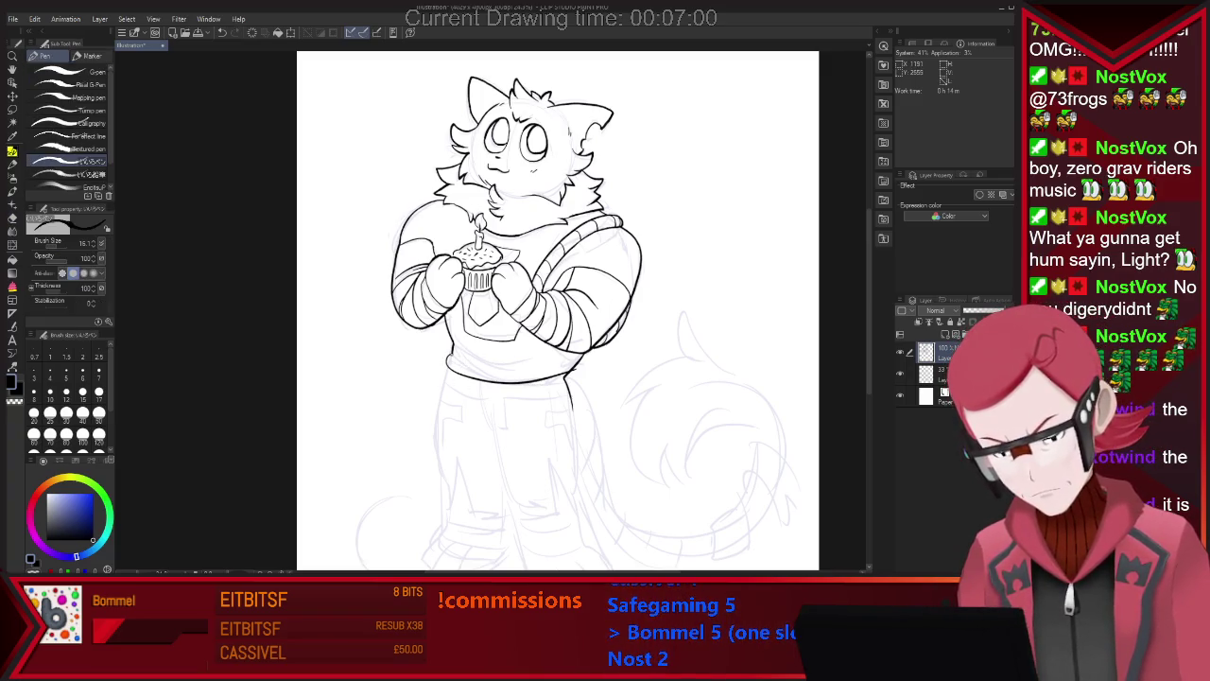
key(ctrl+z)
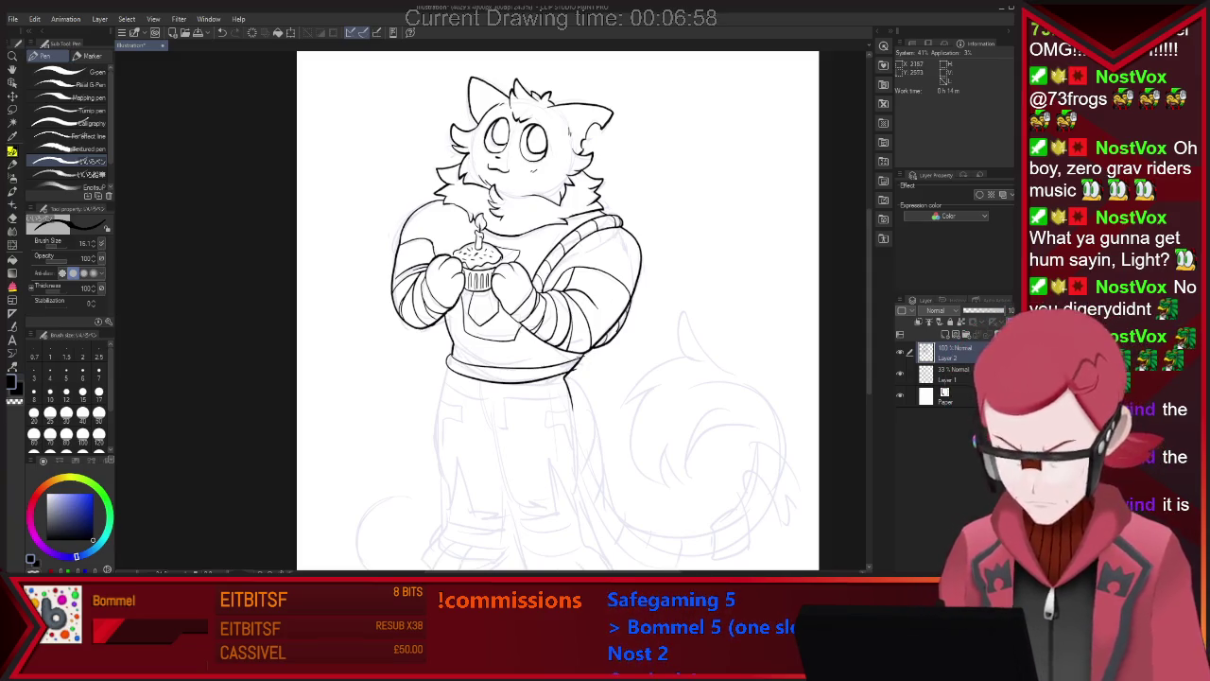
key(ctrl+z)
key(ctrl+y)
Ink the thick lower edge of the belt and remove a stray stroke beside it.
key(e)
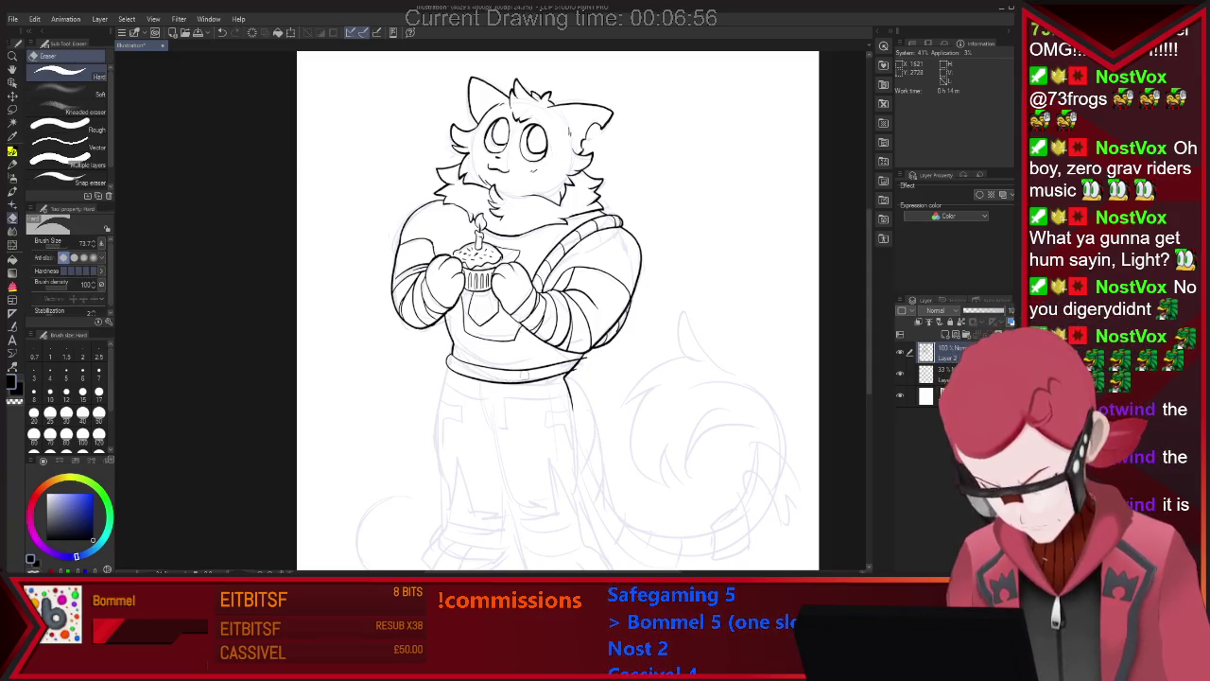
key(p)
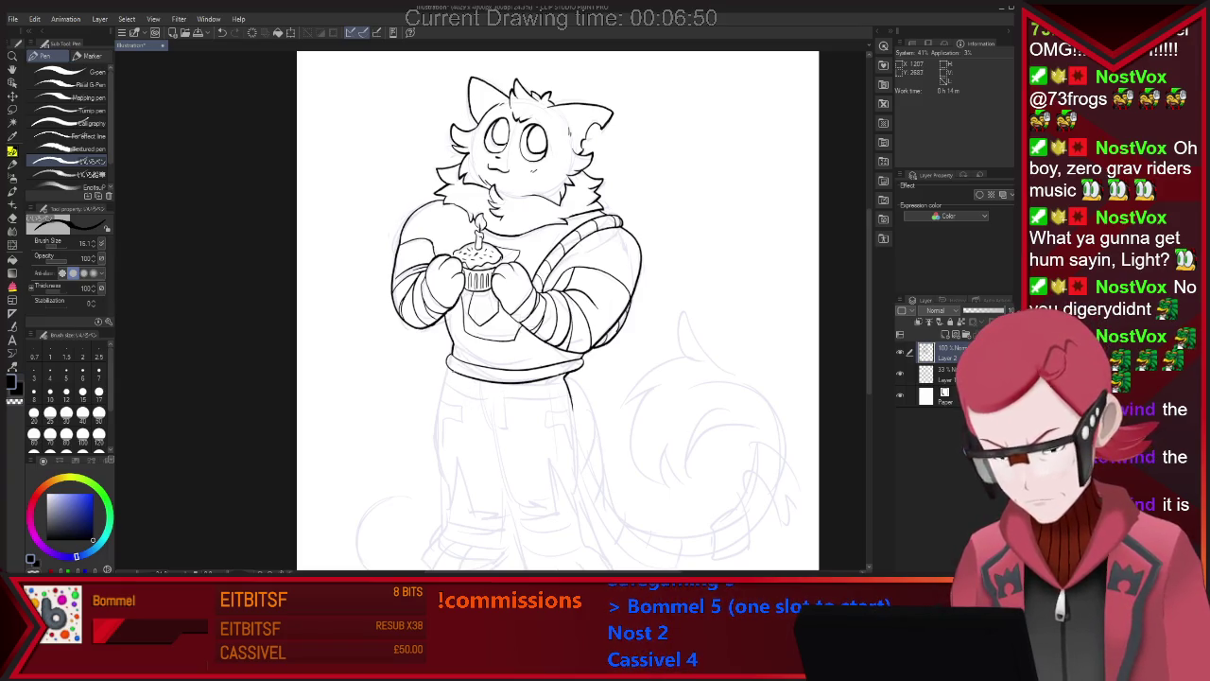
key(ctrl+z)
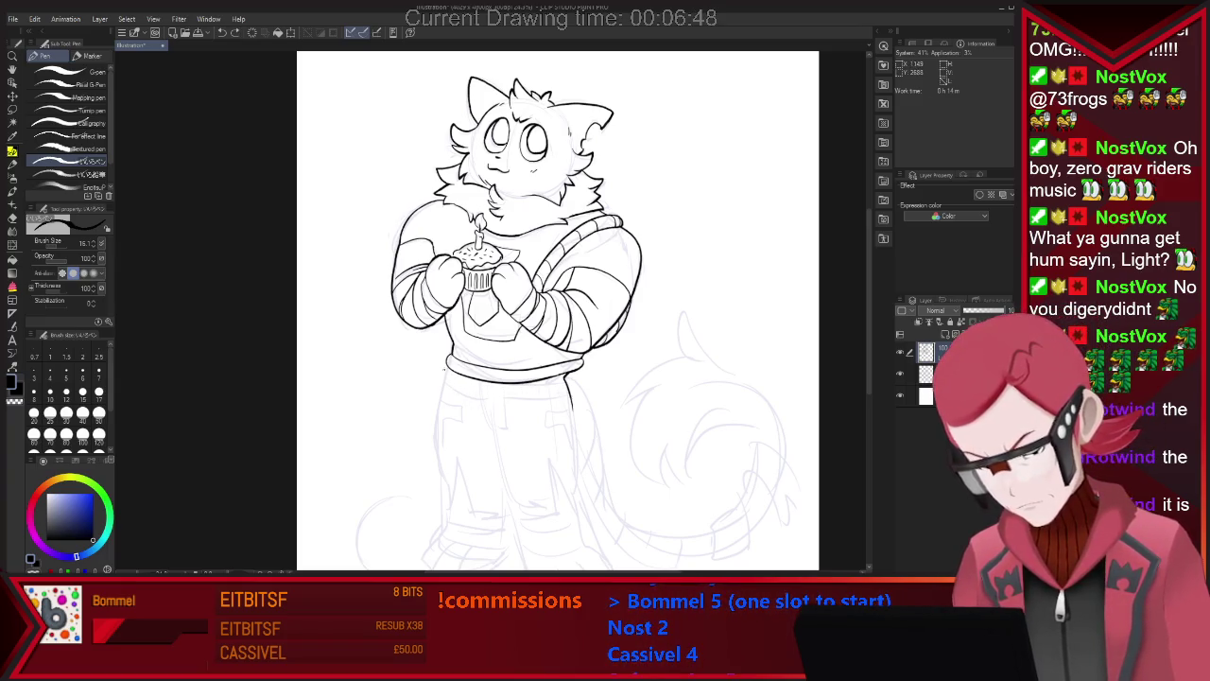
key(ctrl+y)
key(e)
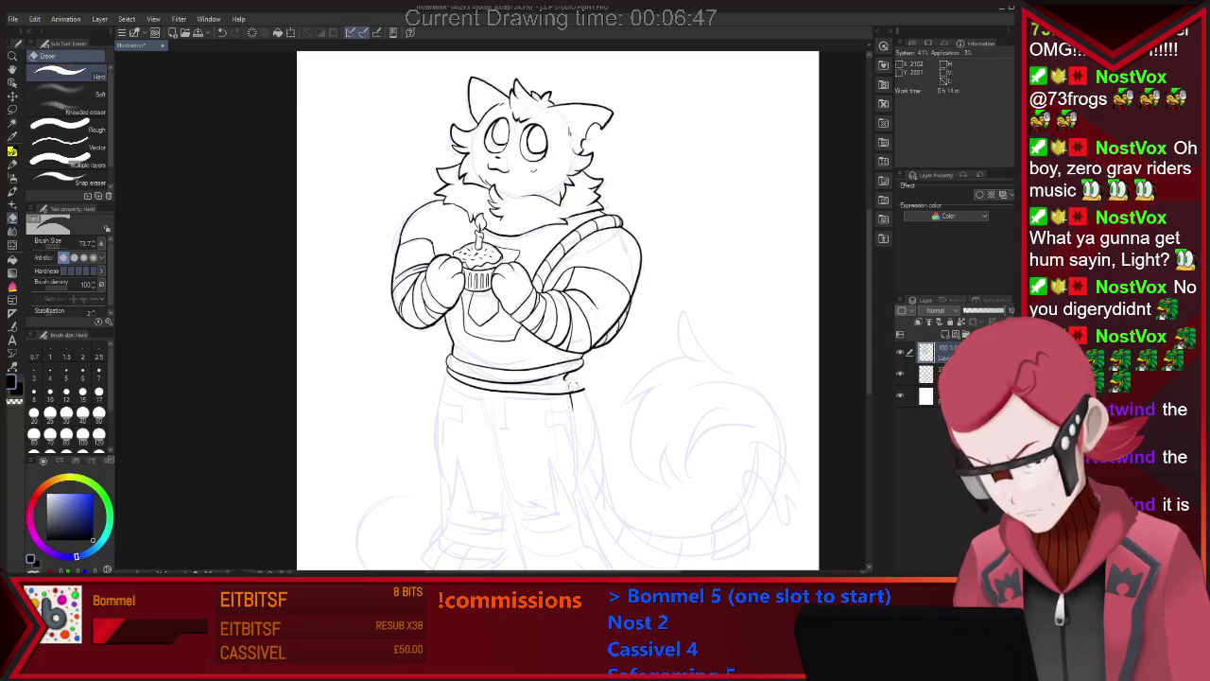
key(p)
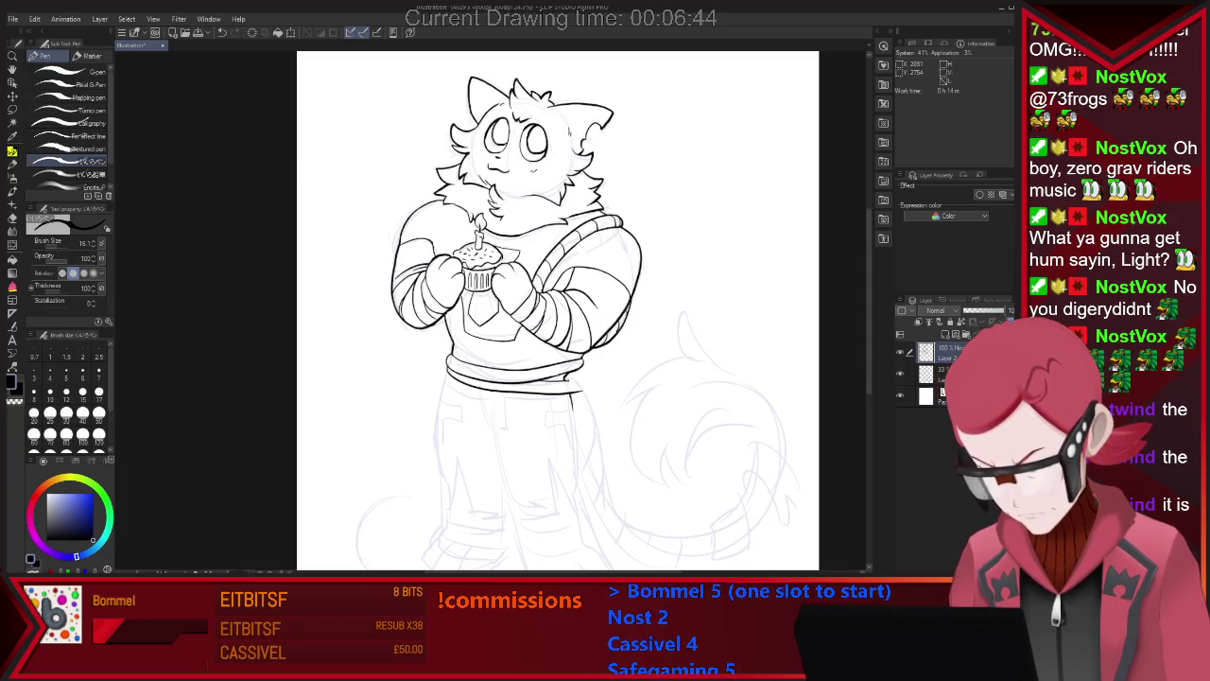
key(ctrl+z)
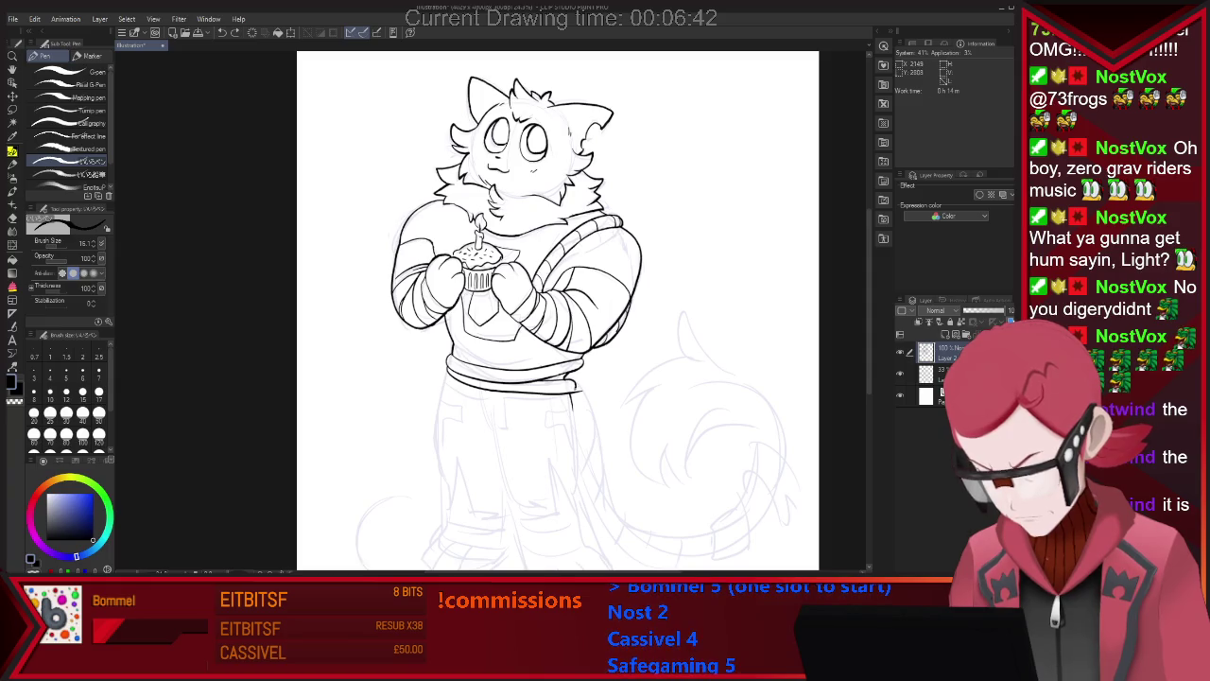
Ink the knotted tie at the left hip, alternating eraser and pen to clean it.
key(e)
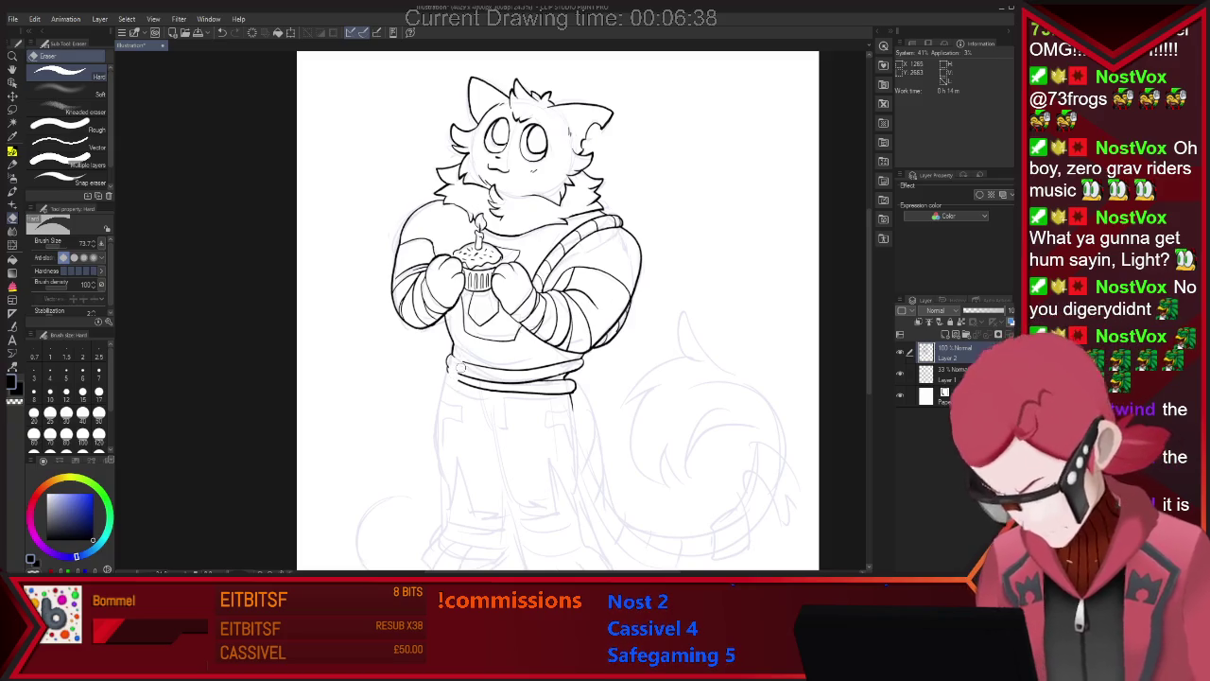
key(p)
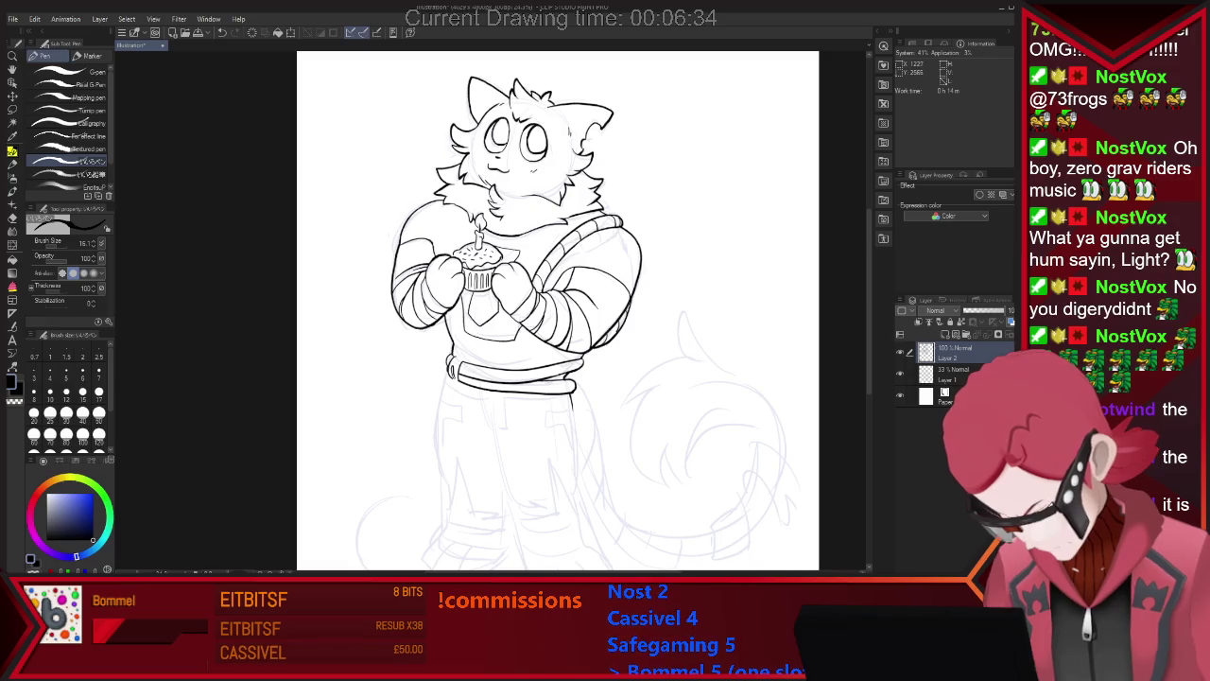
key(e)
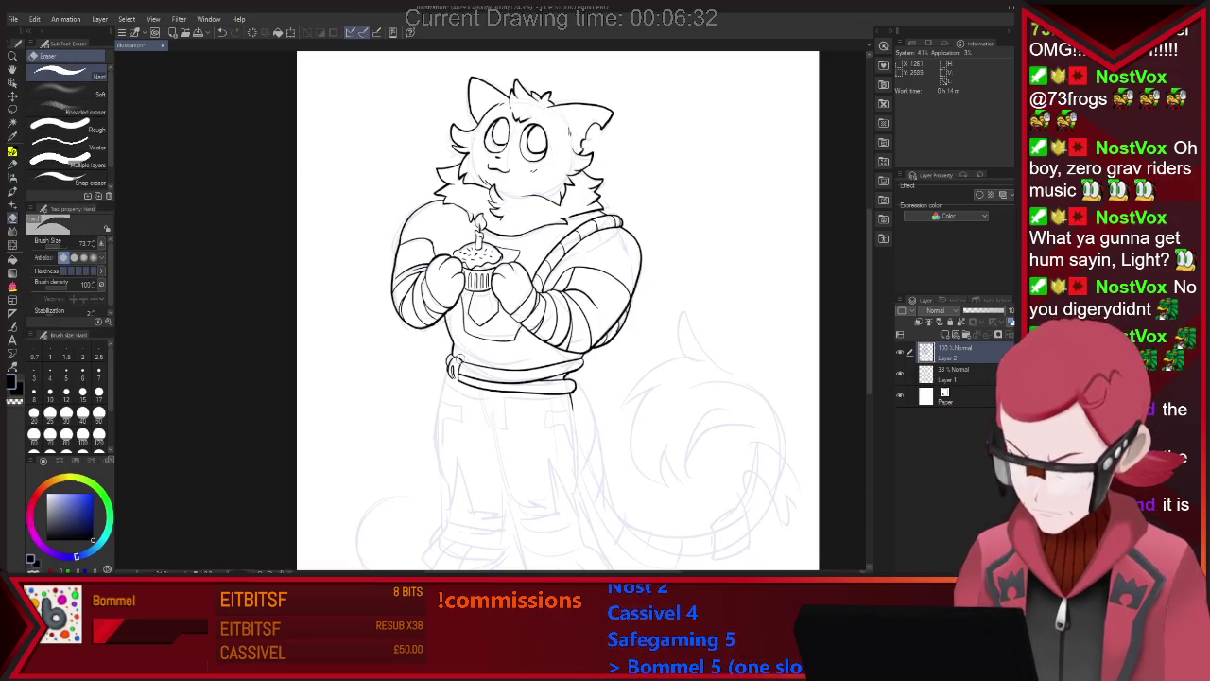
key(p)
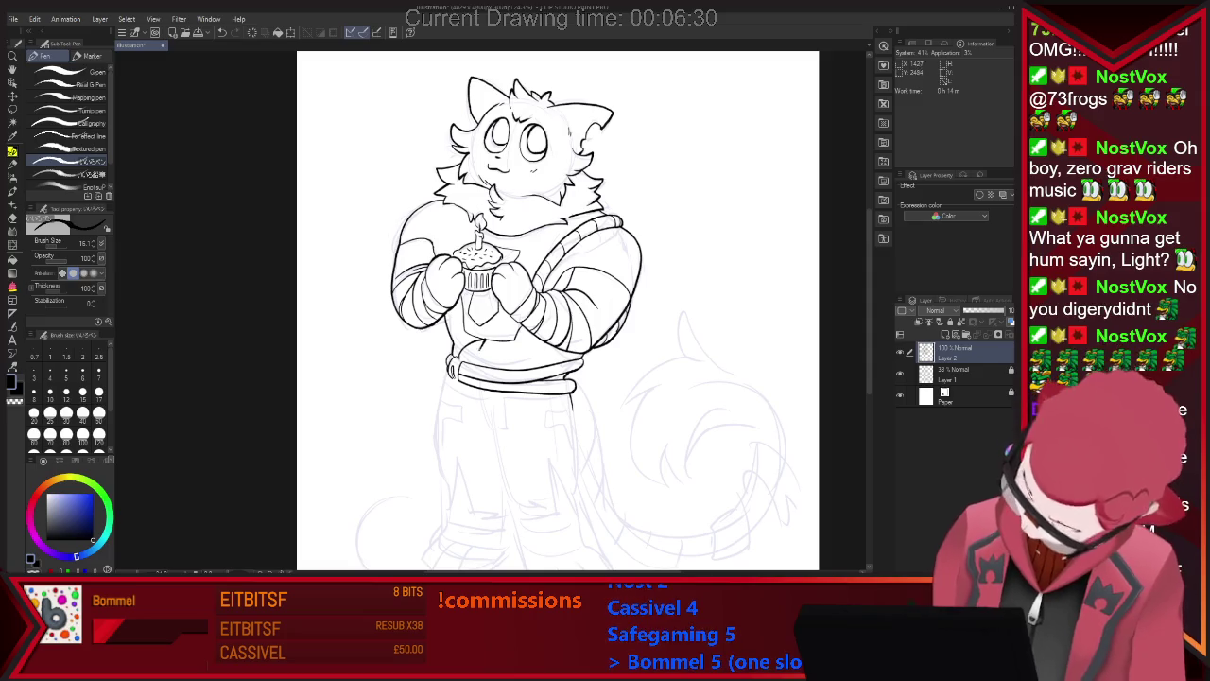
key(e)
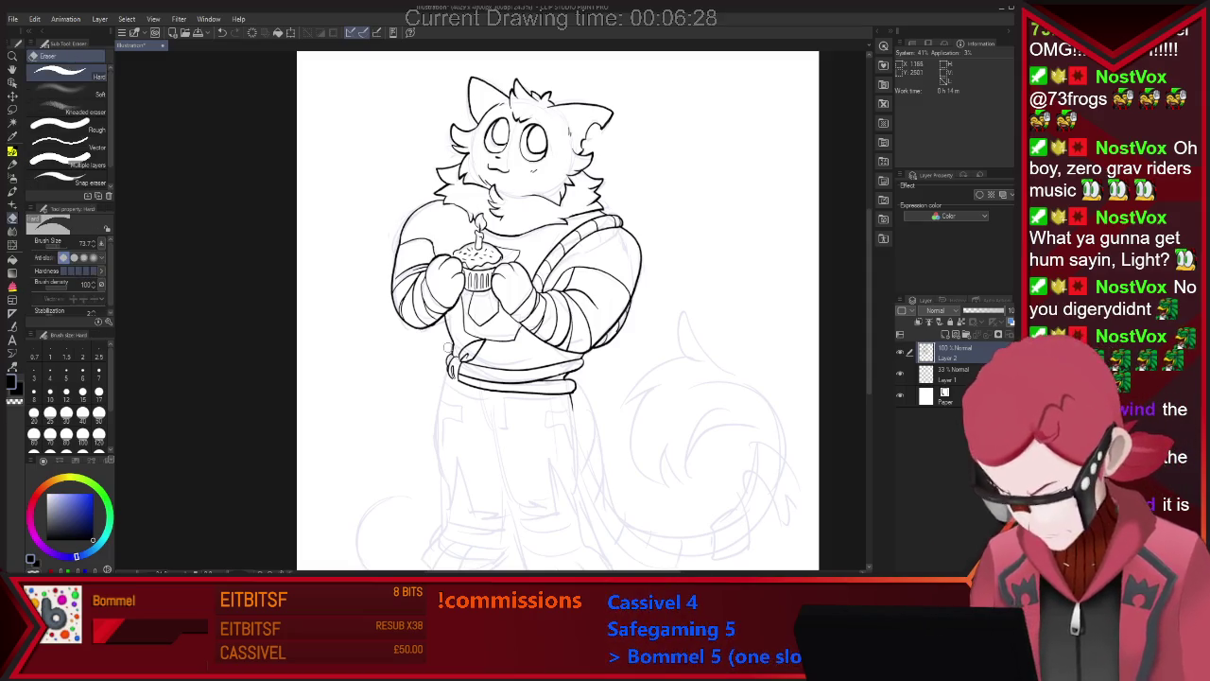
key(p)
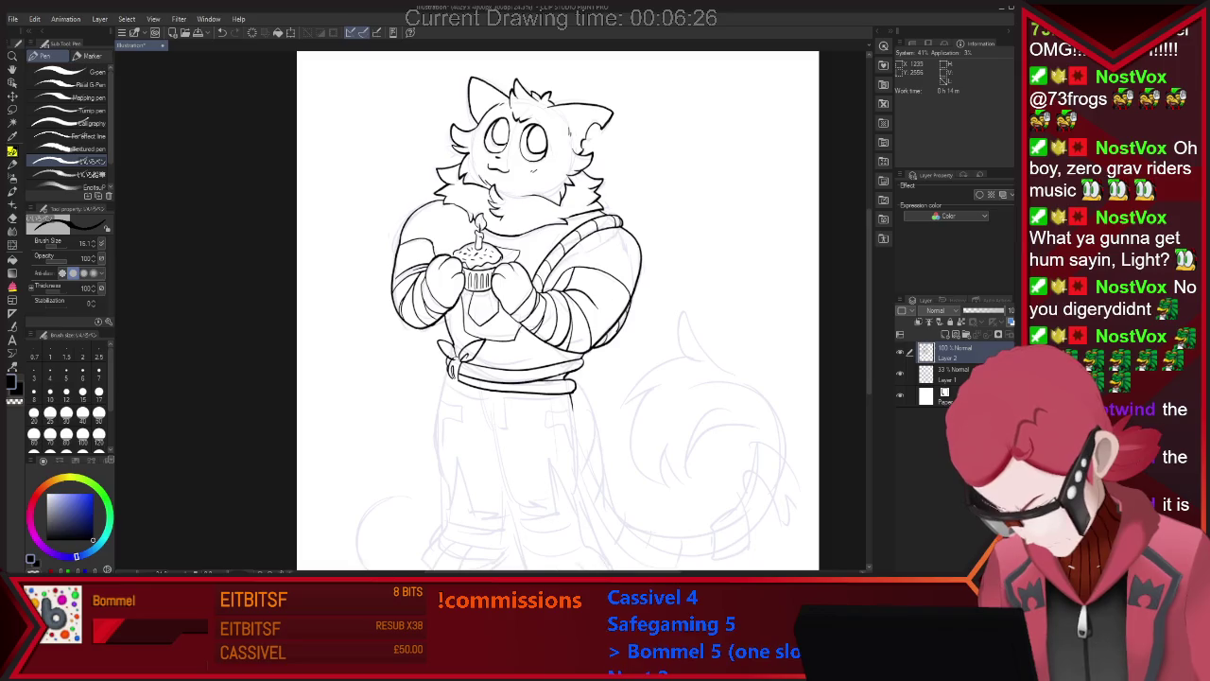
key(e)
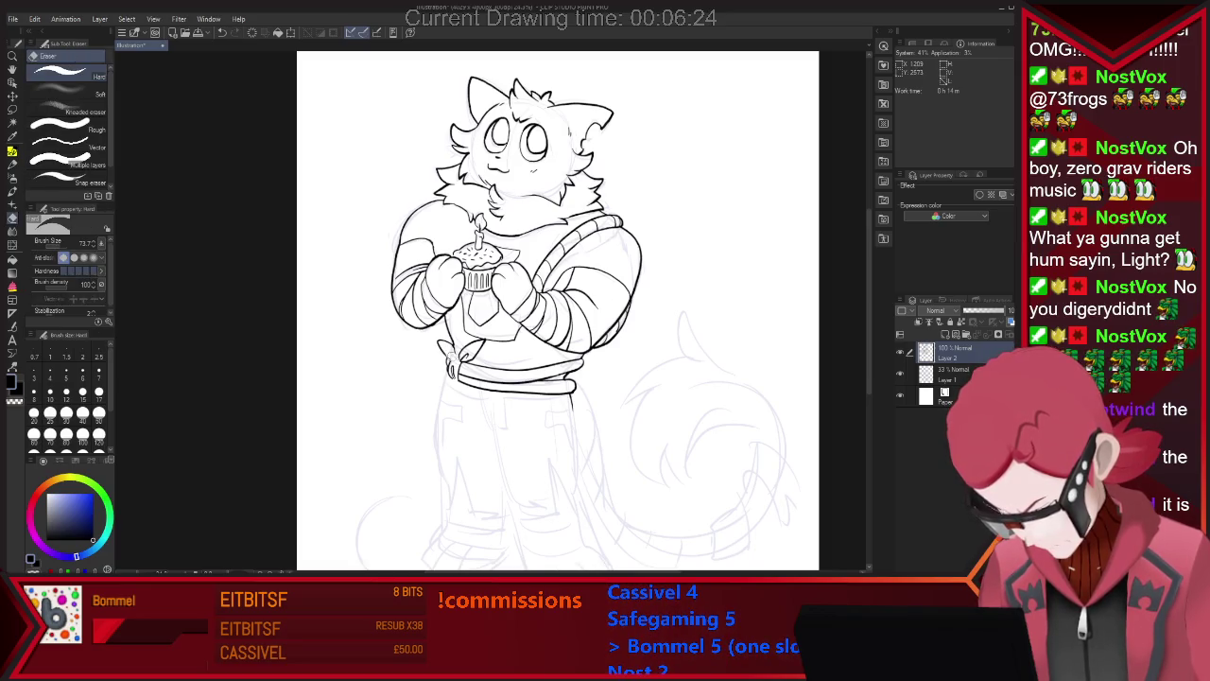
key(p)
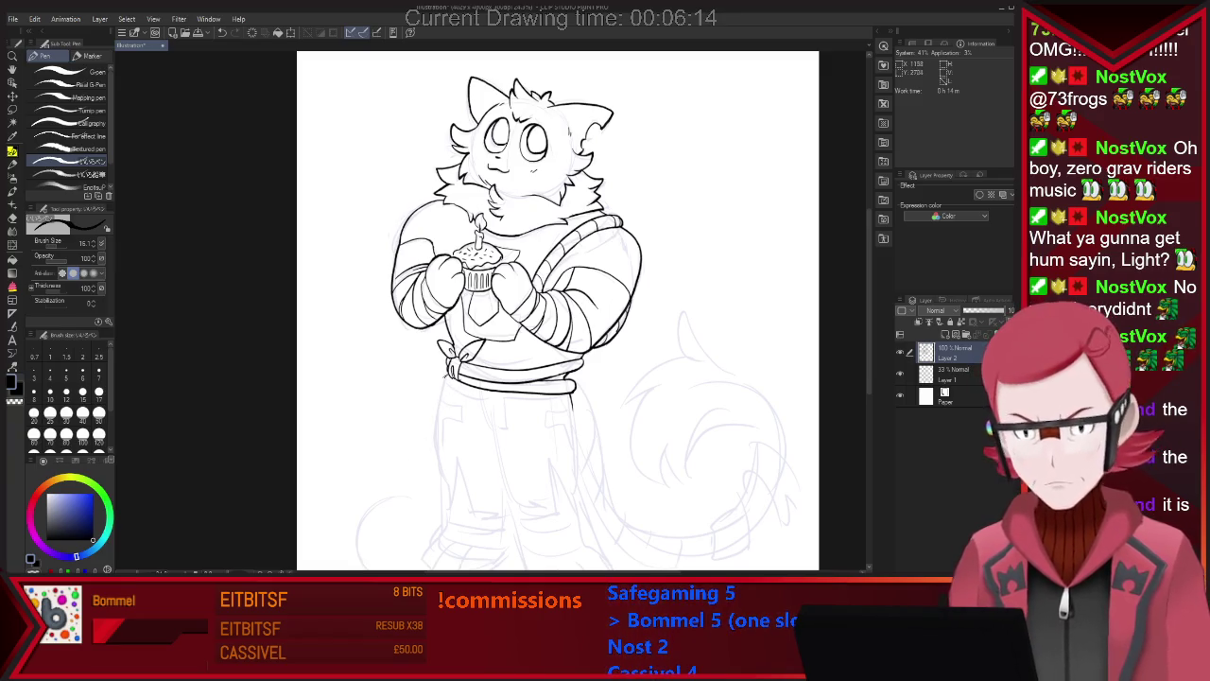
Ink the pouch below the belt at the left hip and the outlines of both legs.
drag(435, 393, 428, 414)
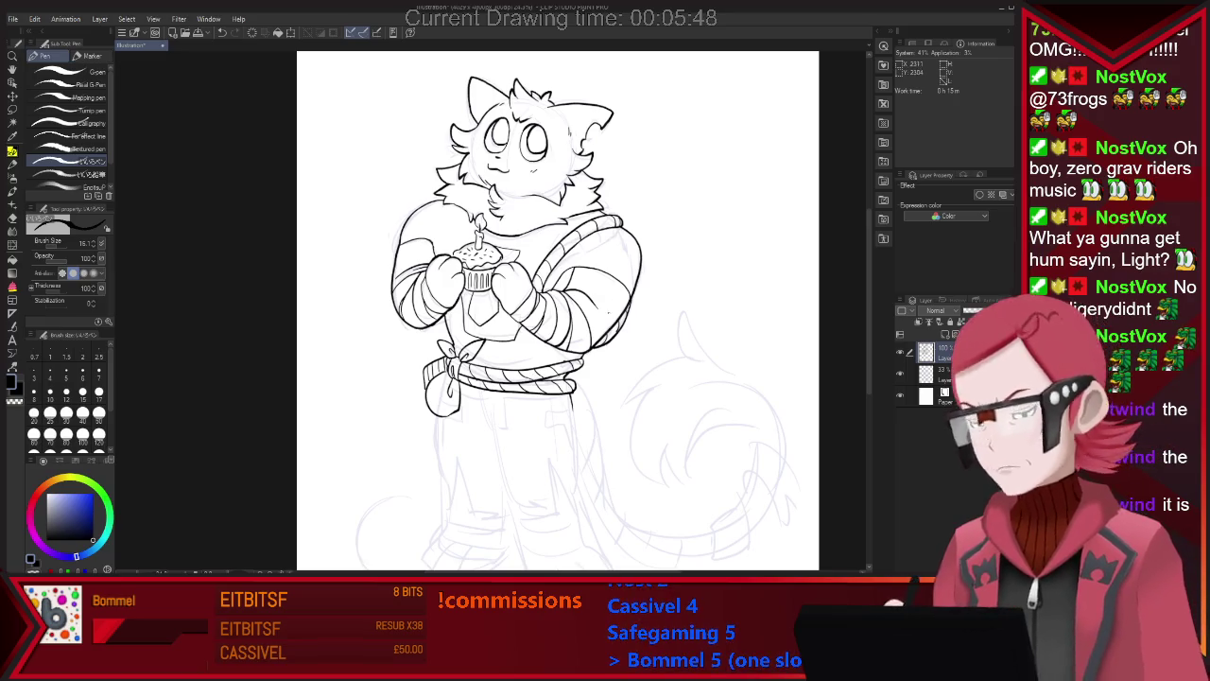
drag(492, 401, 516, 518)
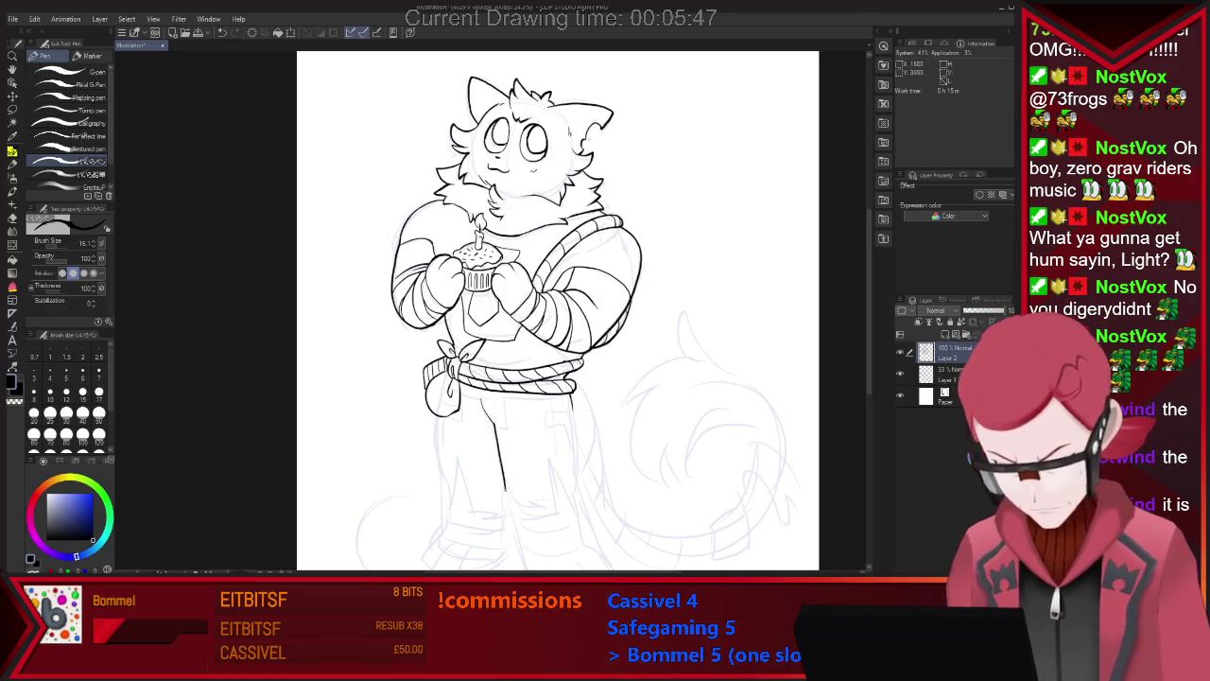
drag(571, 405, 572, 513)
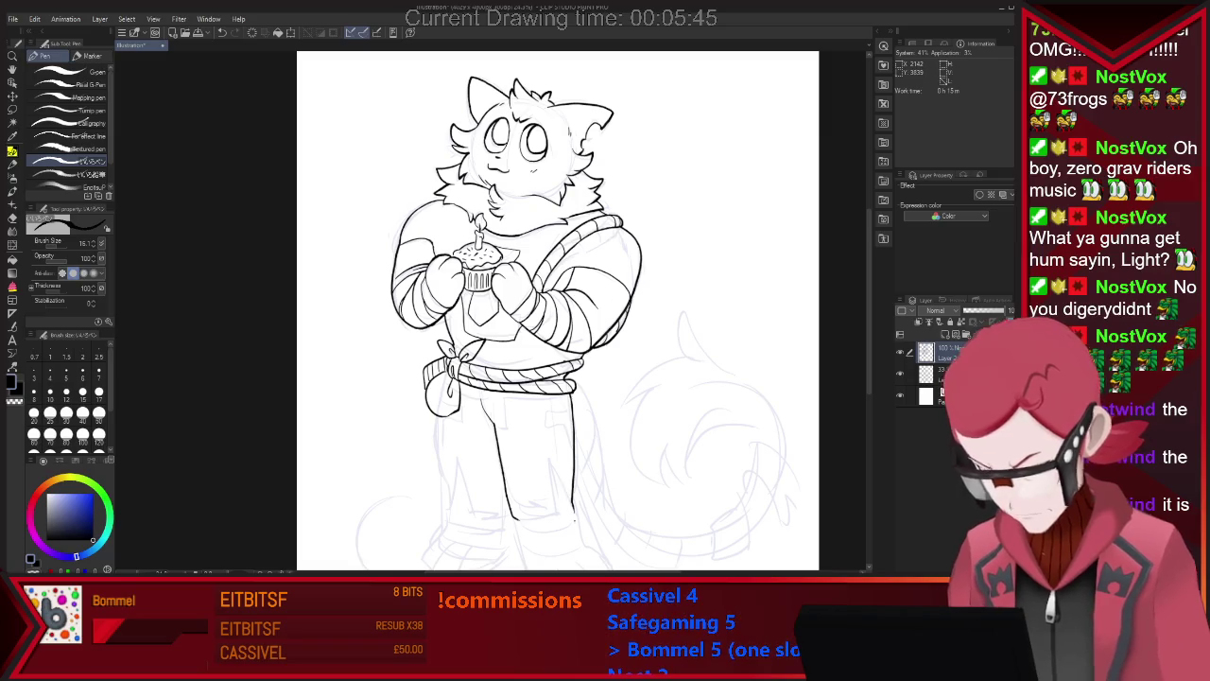
drag(436, 414, 441, 537)
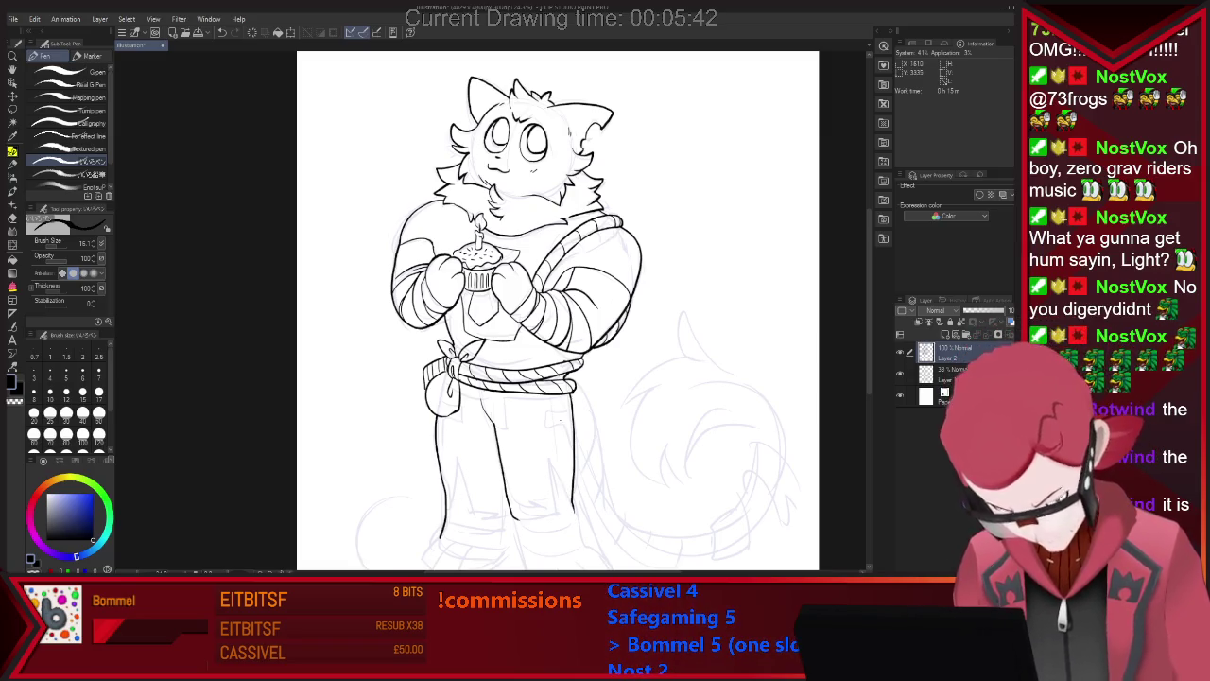
scroll(523, 406, down, 5)
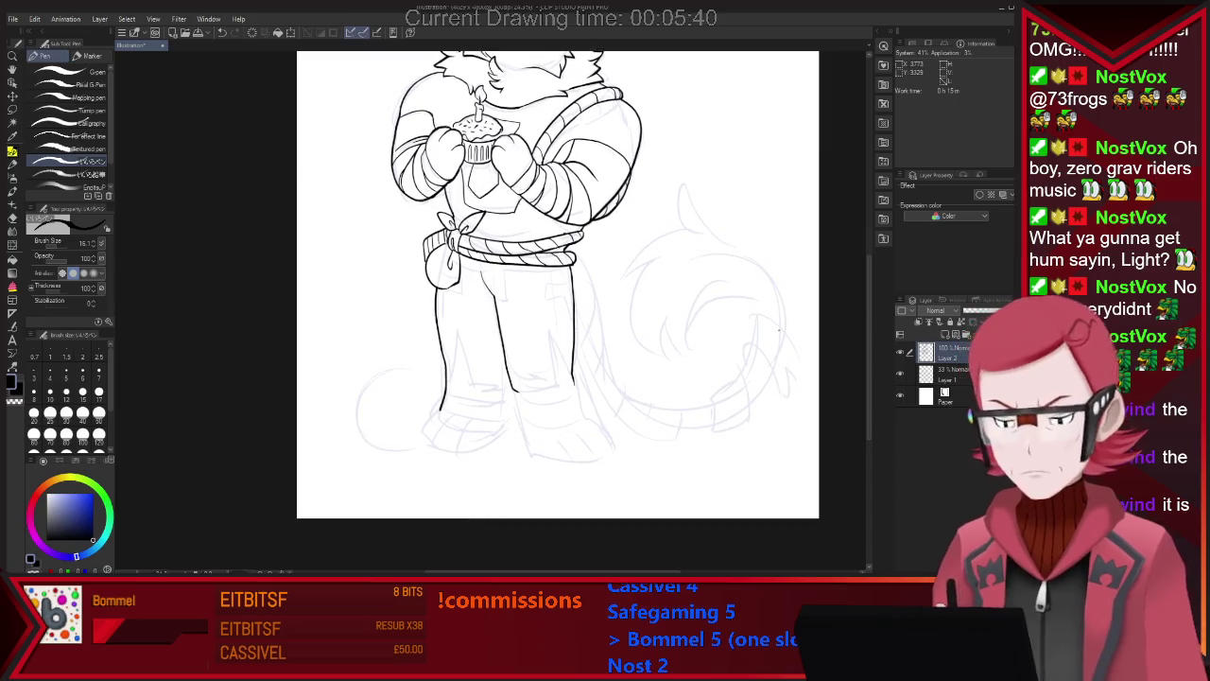
Clean up the leg lines and ink the toe line on the right foot.
key(e)
key(p)
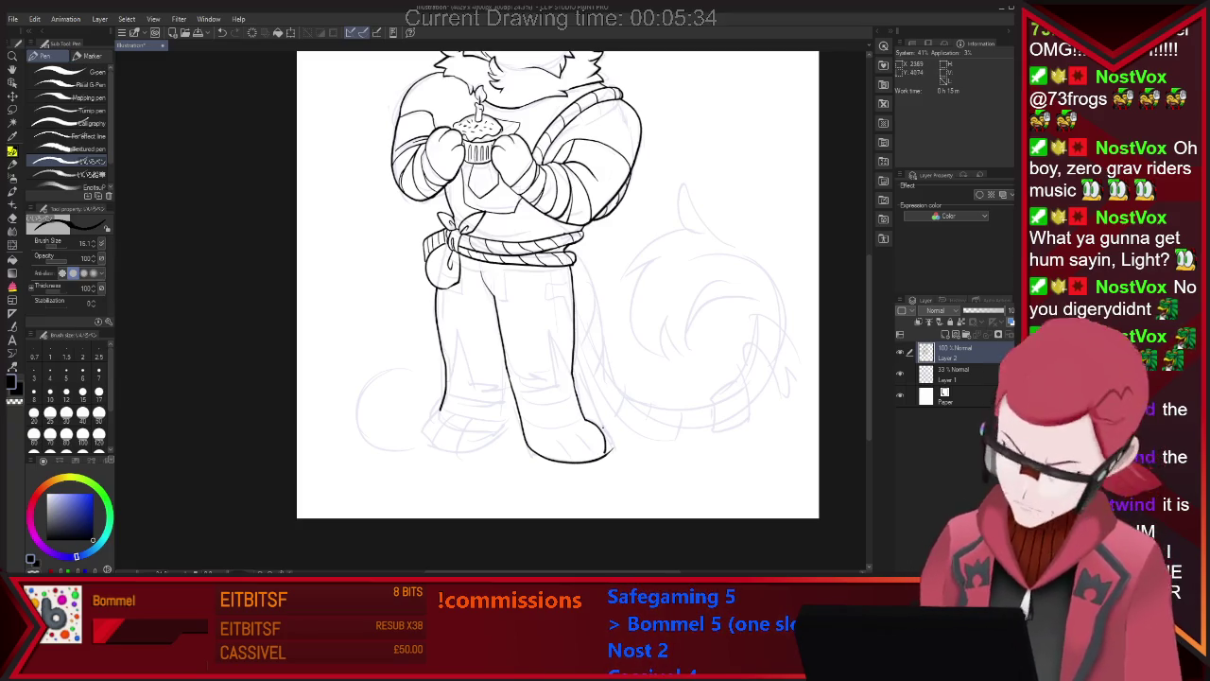
key(e)
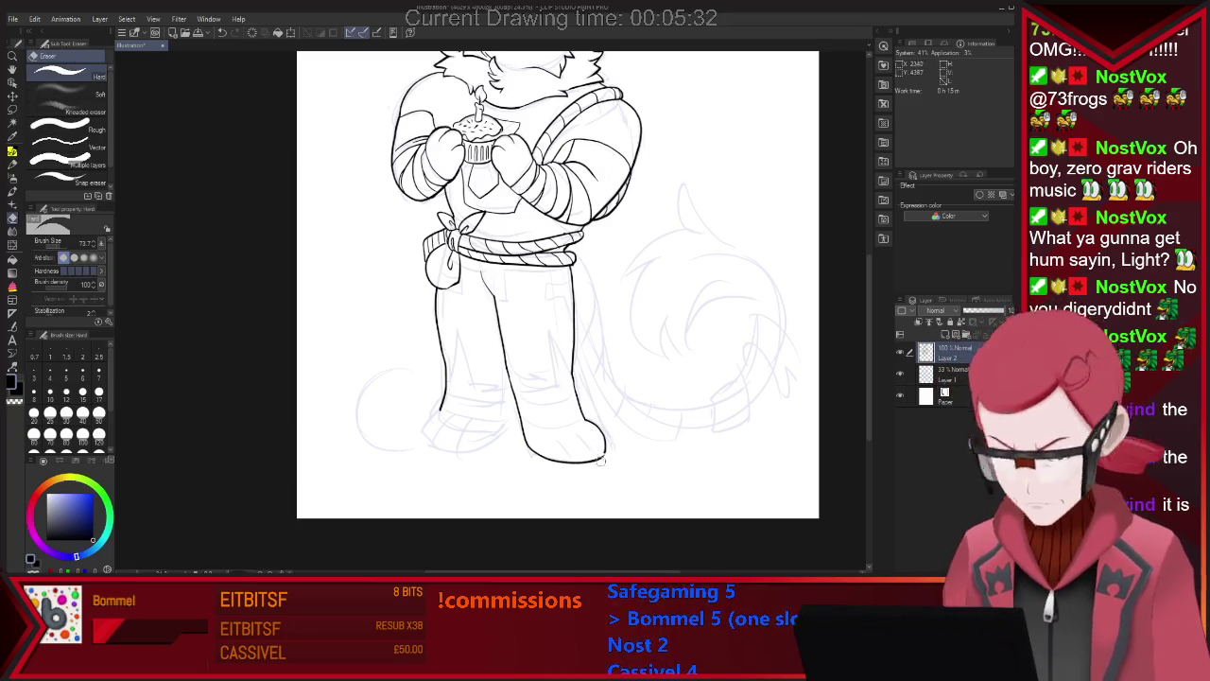
key(p)
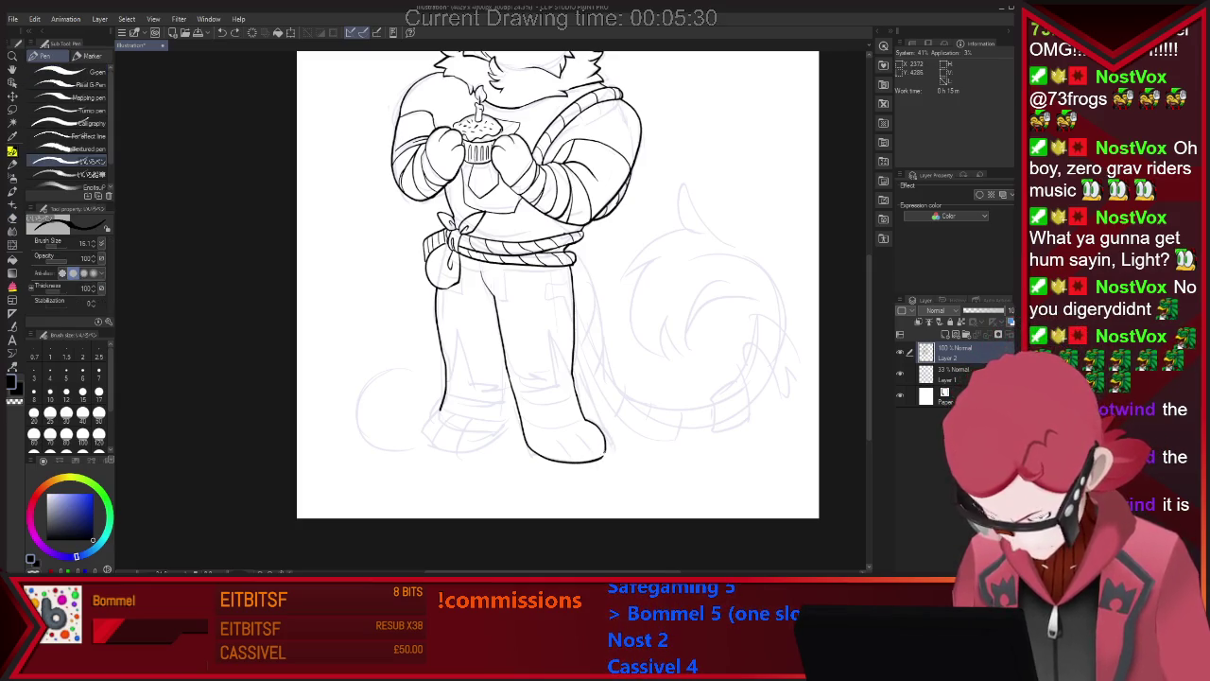
drag(560, 441, 568, 460)
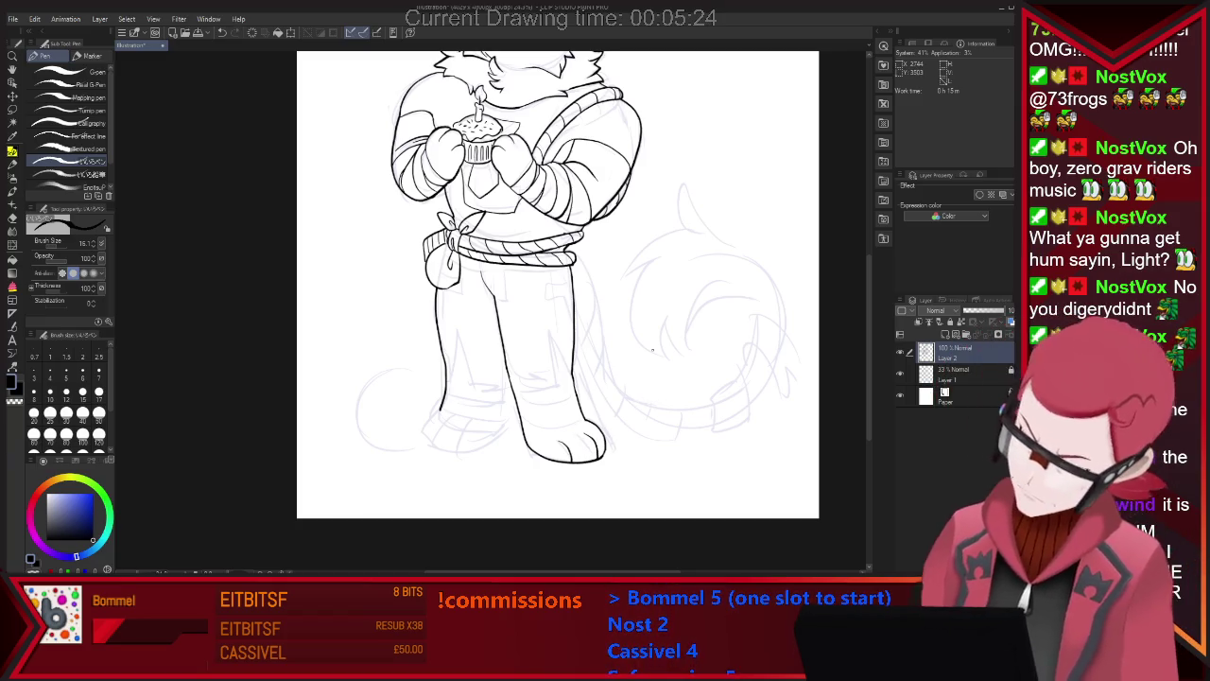
mouse_move(439, 408)
mouse_down()
mouse_move(427, 438)
mouse_move(463, 451)
mouse_move(506, 427)
mouse_up()
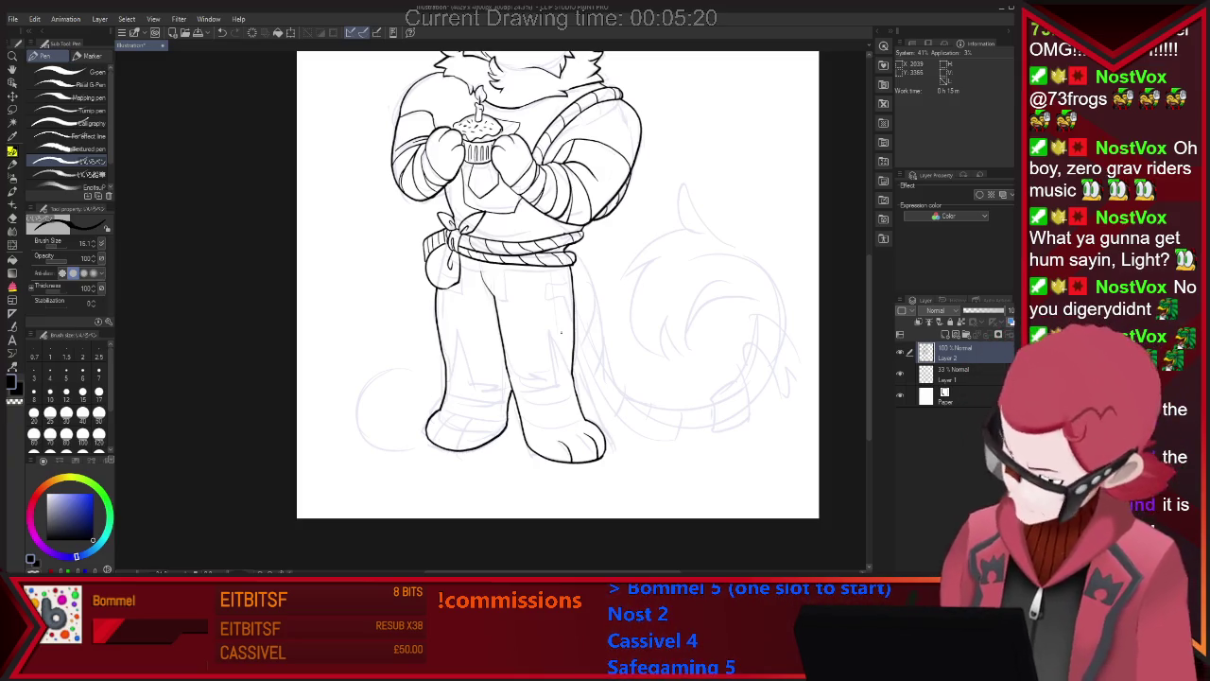
key(ctrl+z)
key(ctrl+z)
key(ctrl+z)
Redraw the left leg and left foot's outer edge smoothly, then zoom out to check.
drag(437, 412, 425, 447)
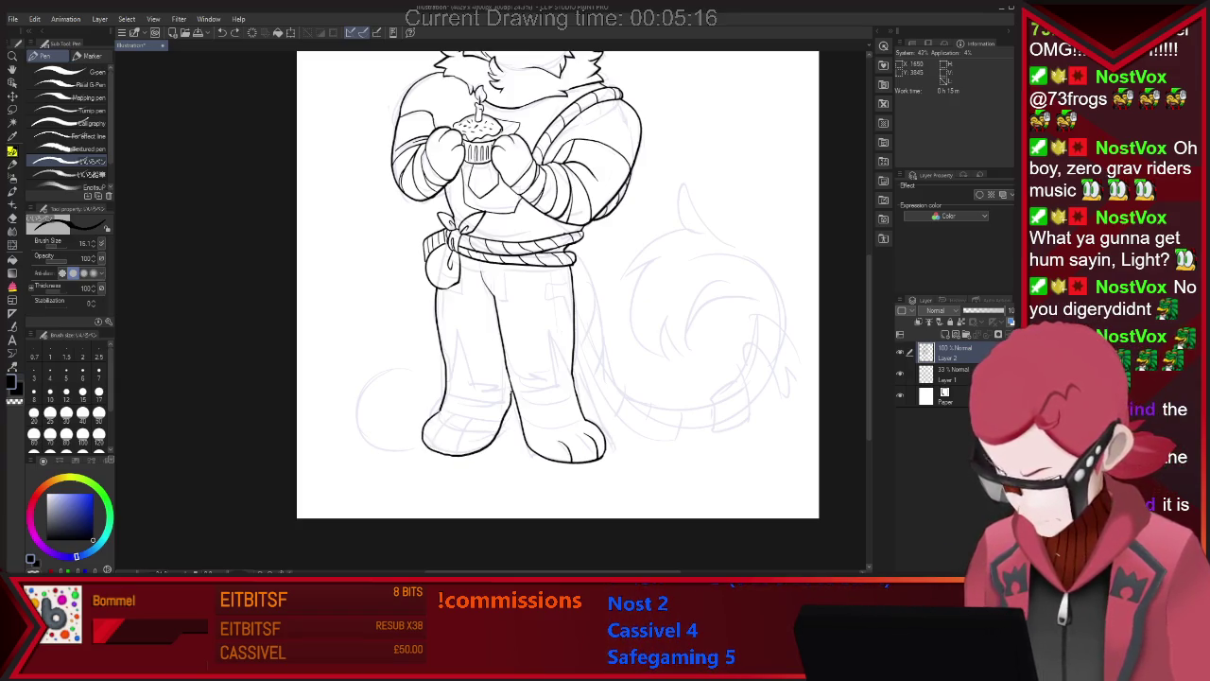
key(ctrl+z)
key(ctrl+z)
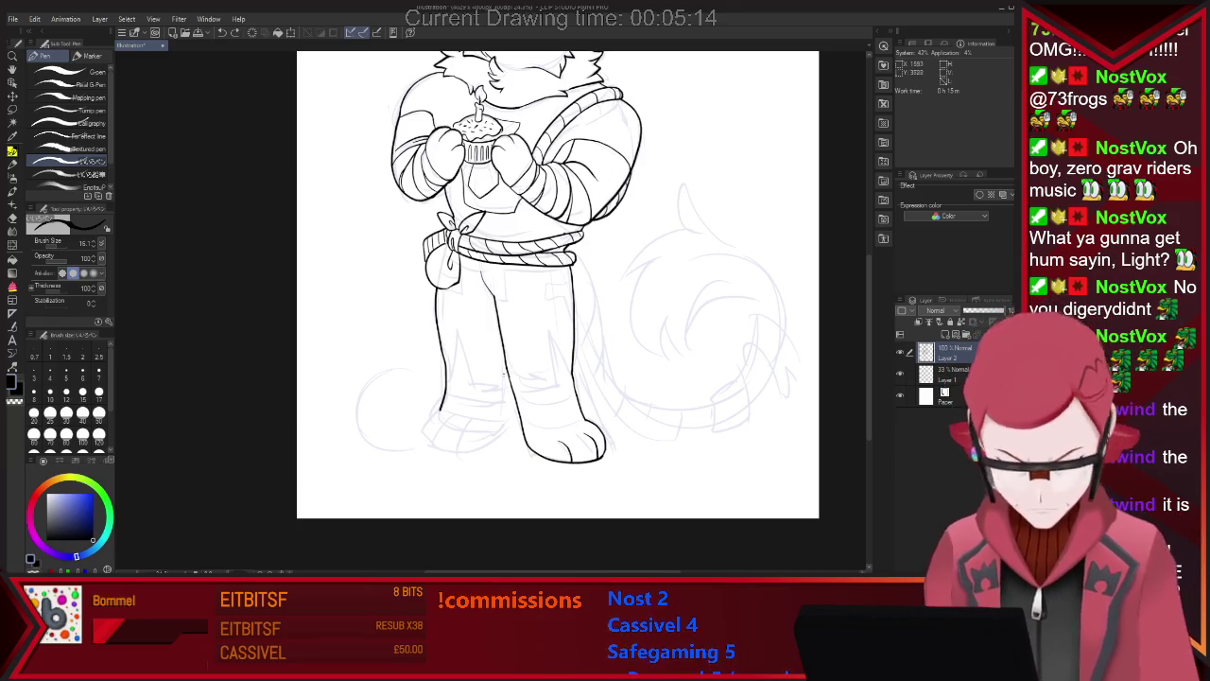
mouse_move(504, 375)
mouse_down()
mouse_move(496, 436)
mouse_move(469, 460)
mouse_up()
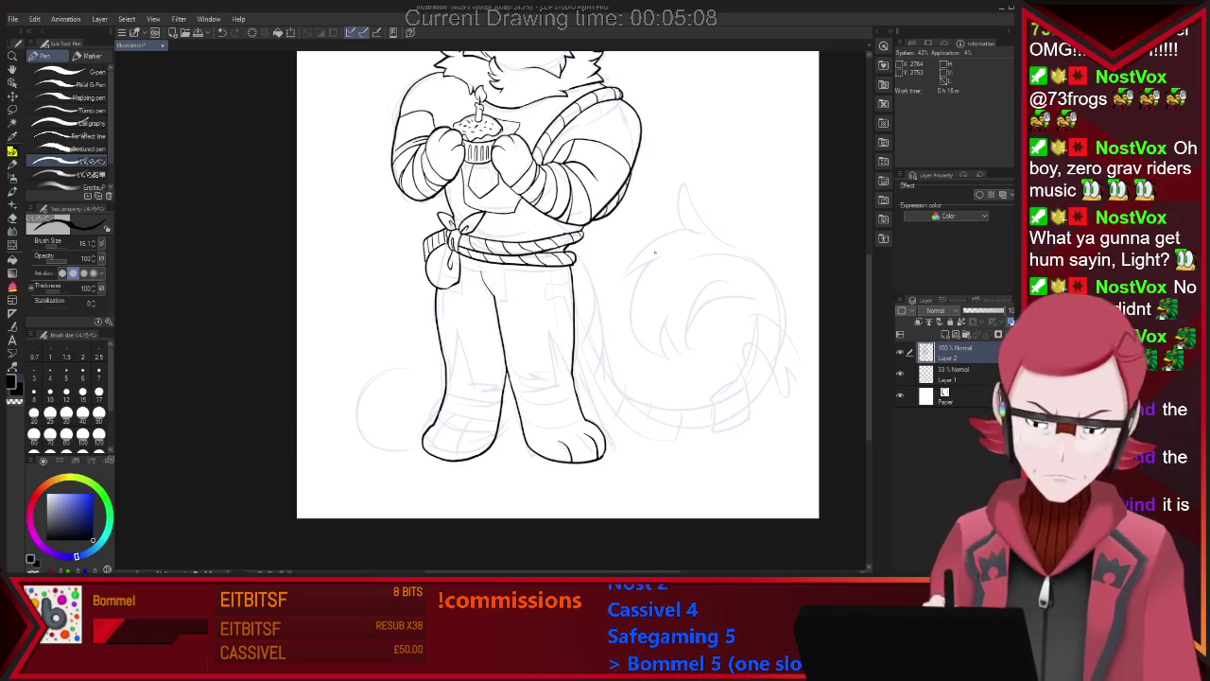
drag(437, 413, 478, 460)
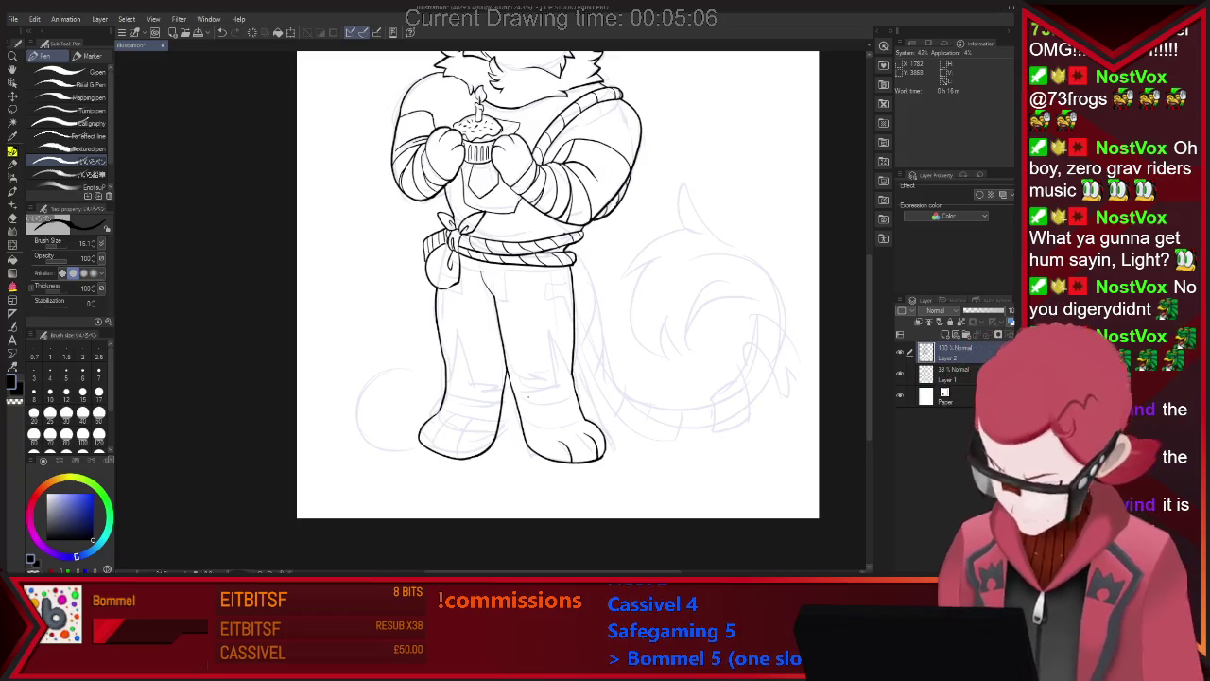
key(ctrl+z)
drag(436, 413, 473, 460)
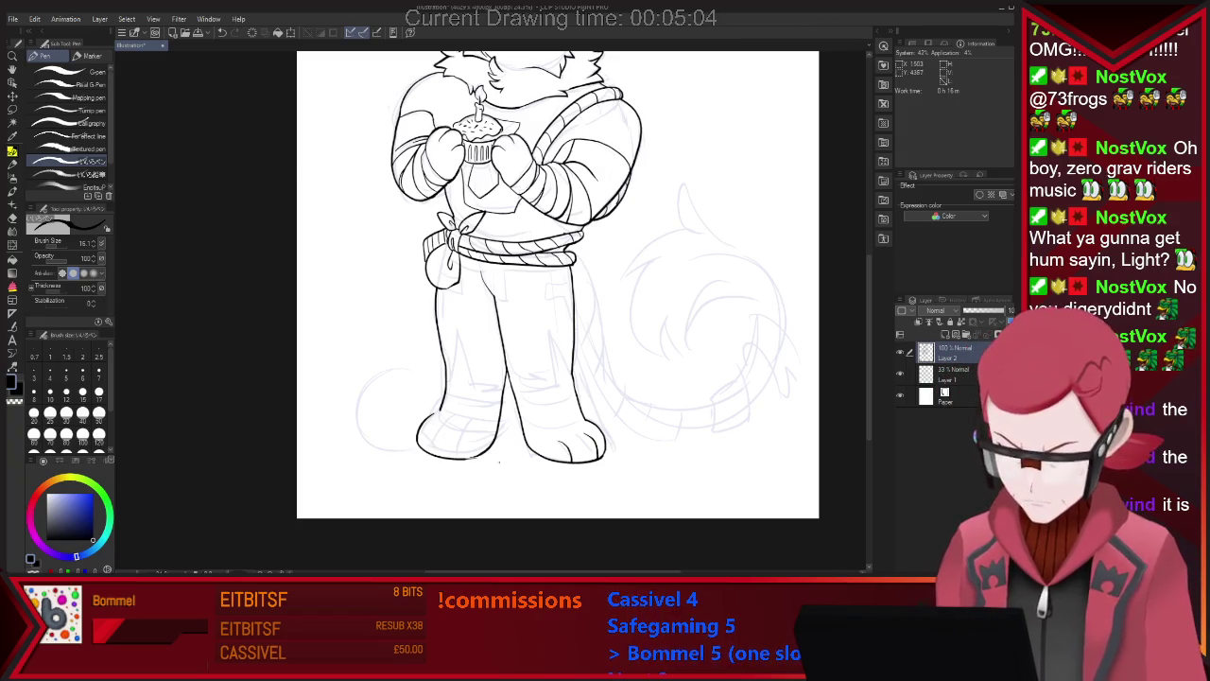
key(ctrl+minus)
key(ctrl+minus)
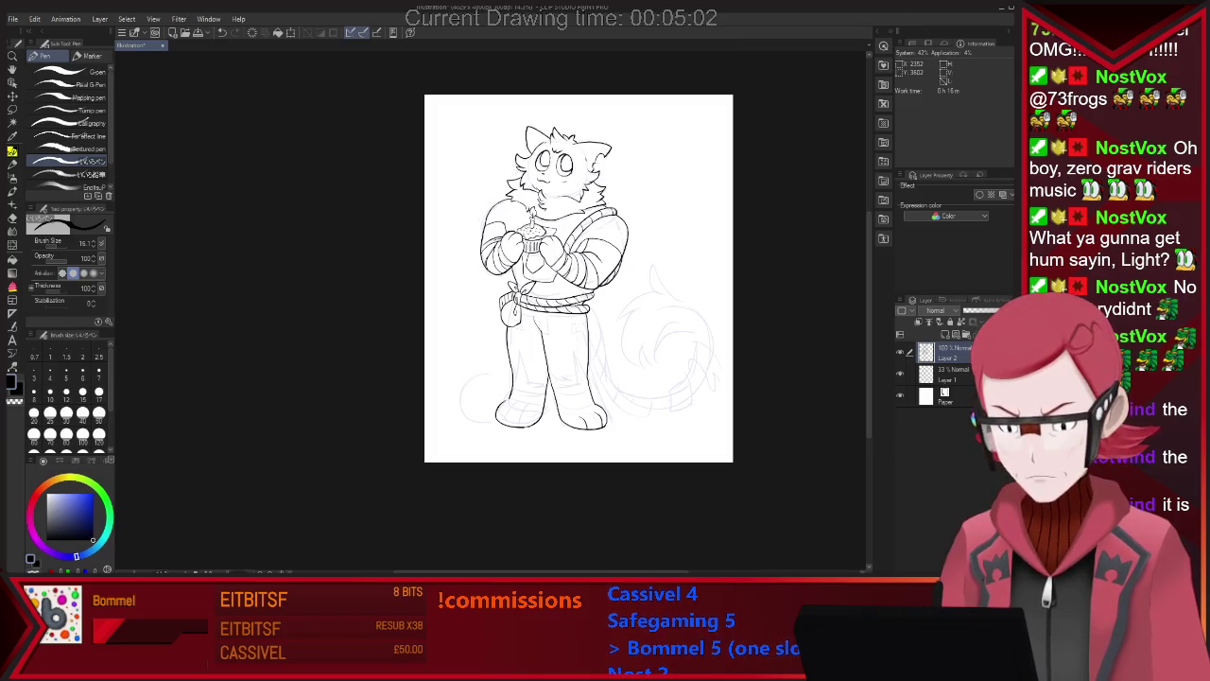
Lasso the left foot, rotate it slightly clockwise, deselect, and add a short inner lower-leg line.
scroll(602, 368, up, 1)
scroll(602, 368, up, 4)
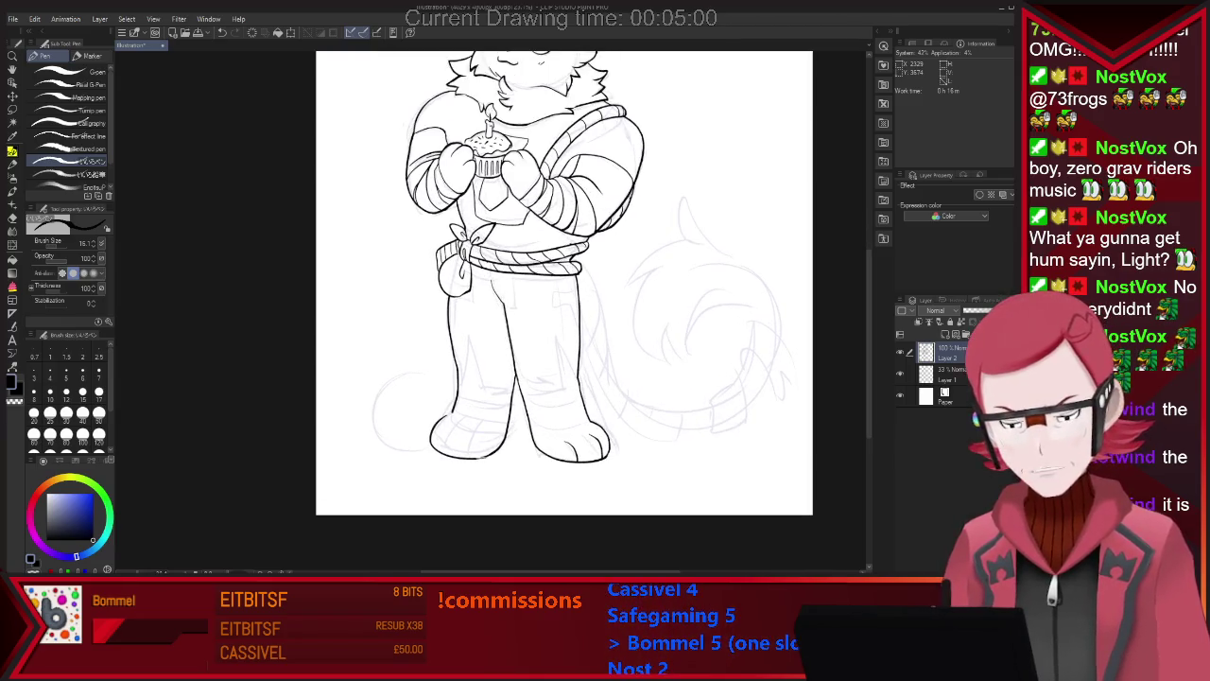
key(m)
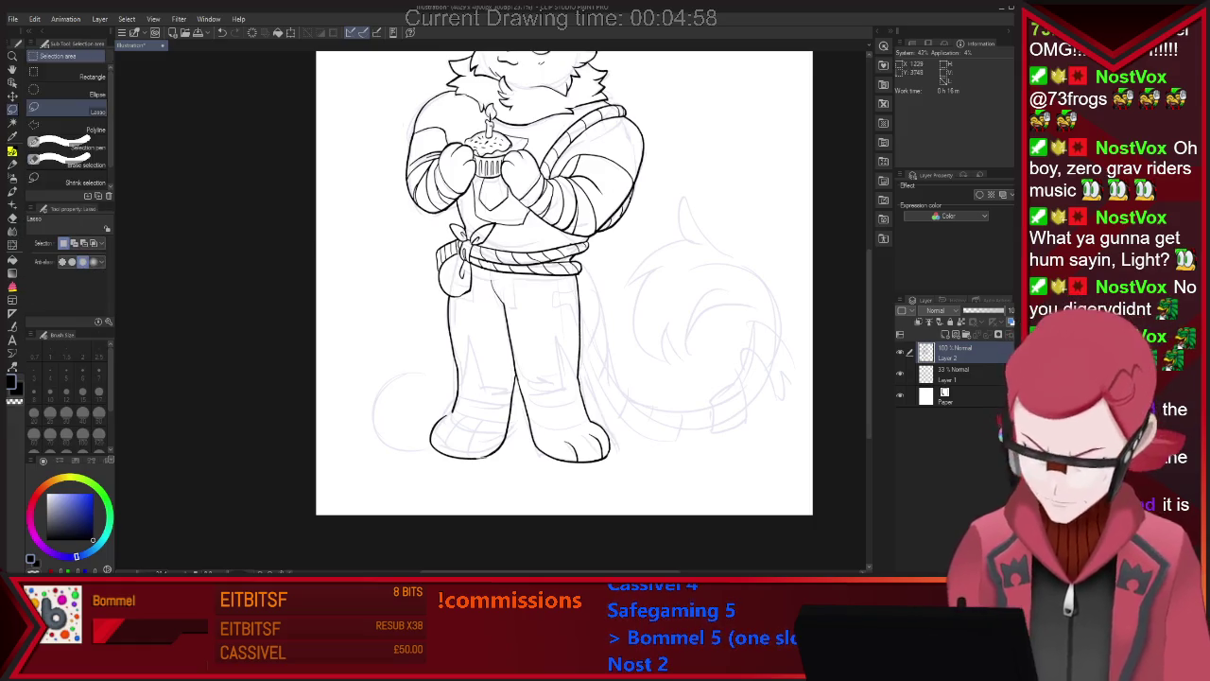
mouse_move(461, 367)
mouse_down()
mouse_move(496, 460)
mouse_move(468, 367)
mouse_up()
key(ctrl+t)
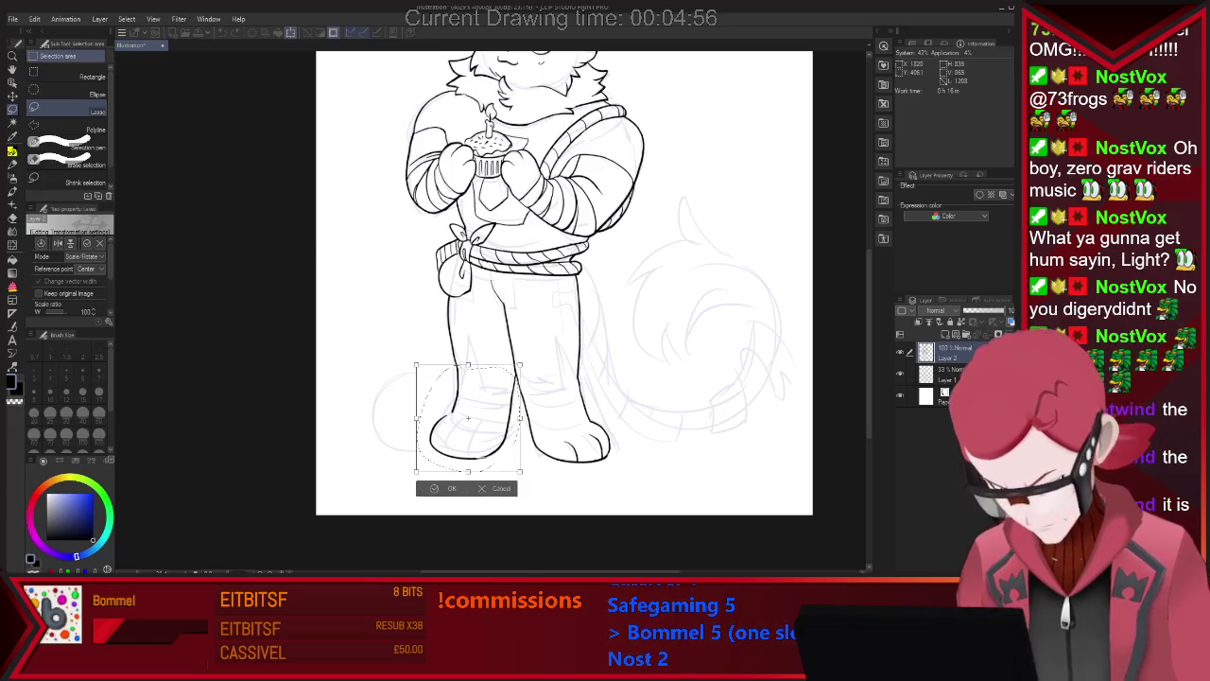
drag(467, 417, 480, 423)
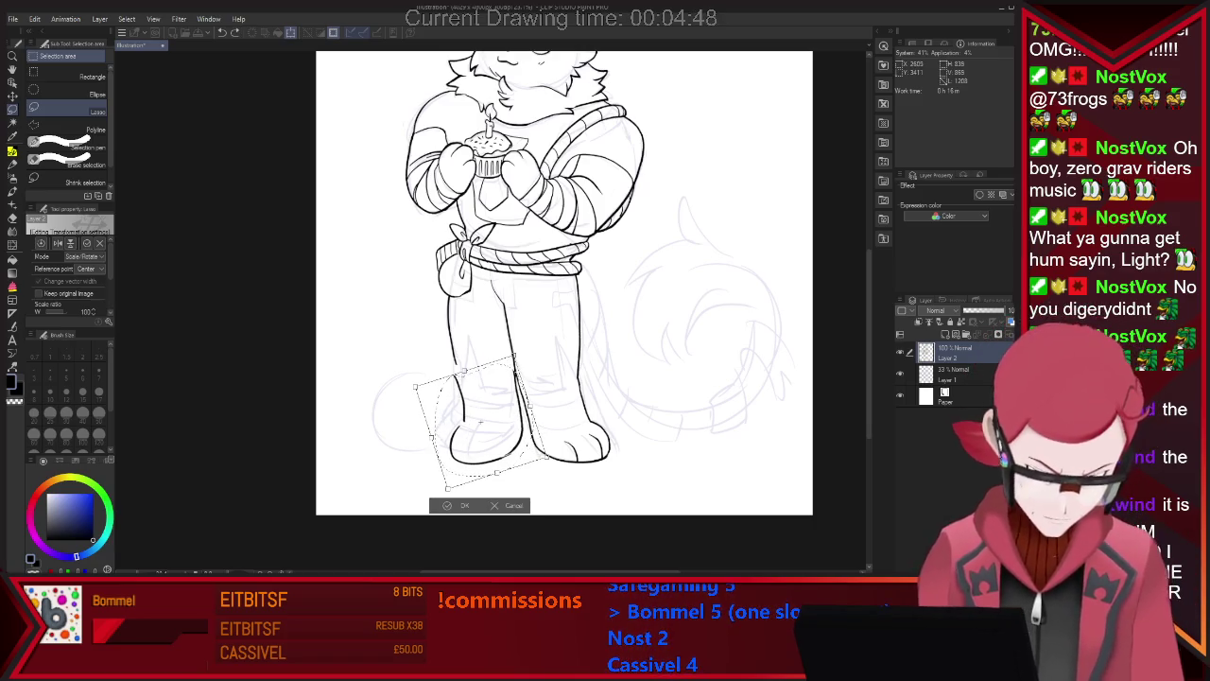
key(Return)
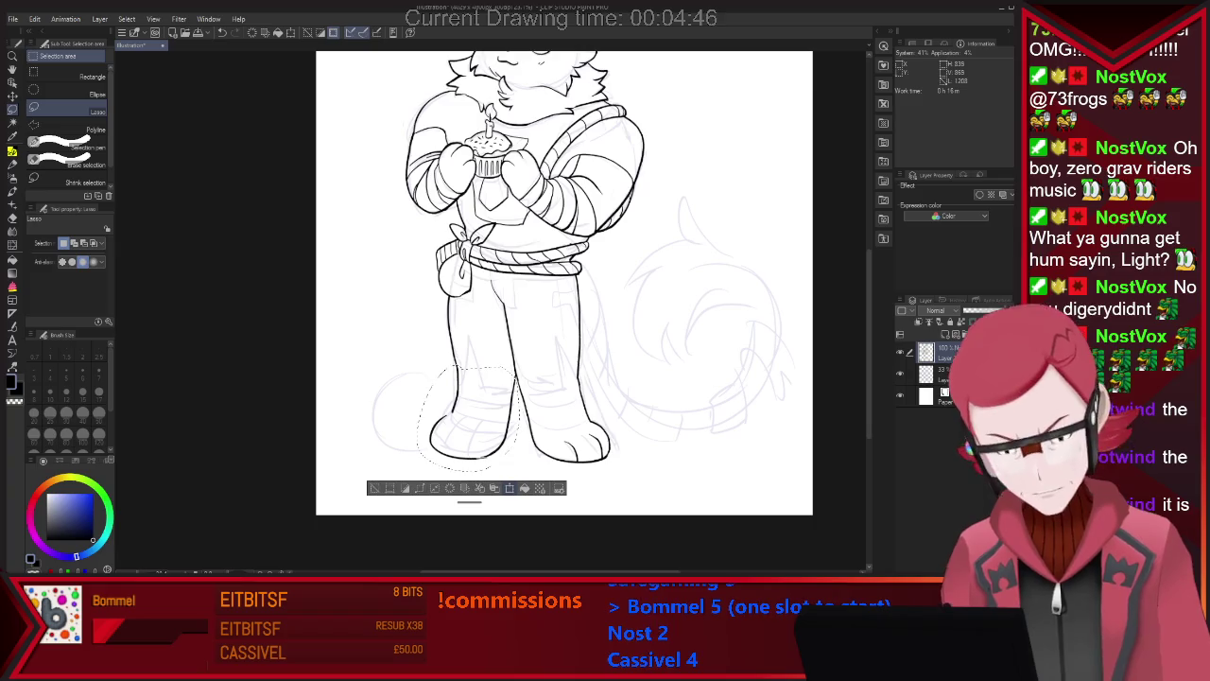
key(ctrl+d)
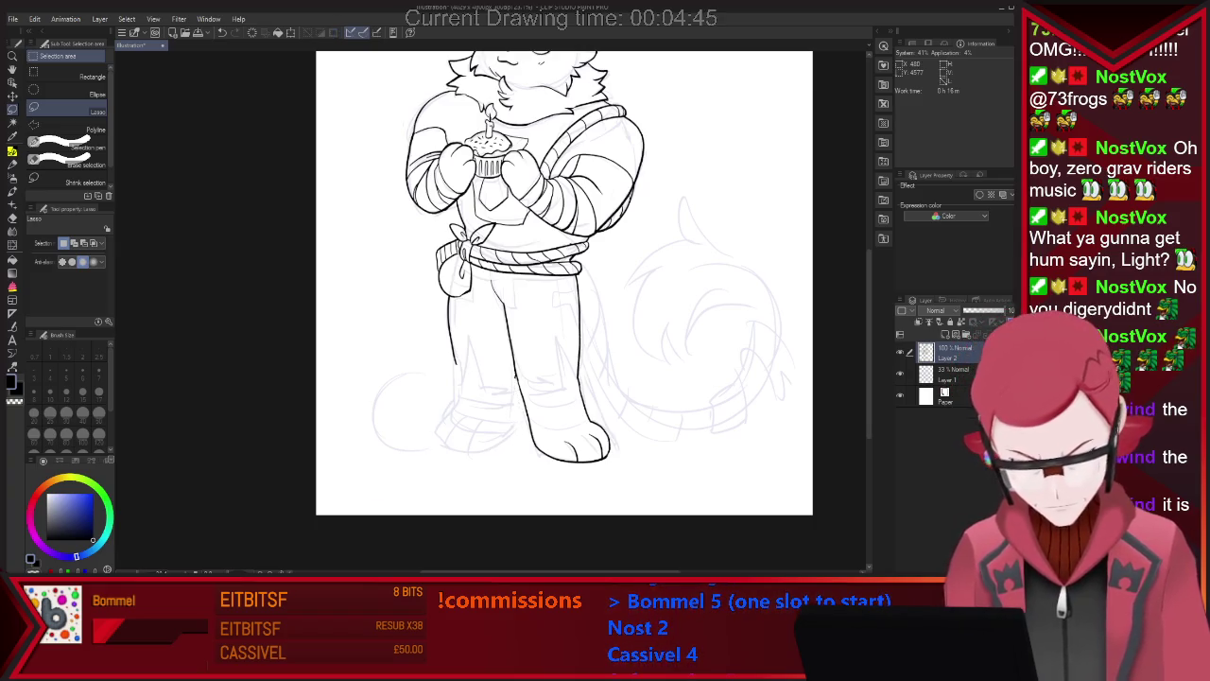
key(p)
drag(521, 416, 518, 442)
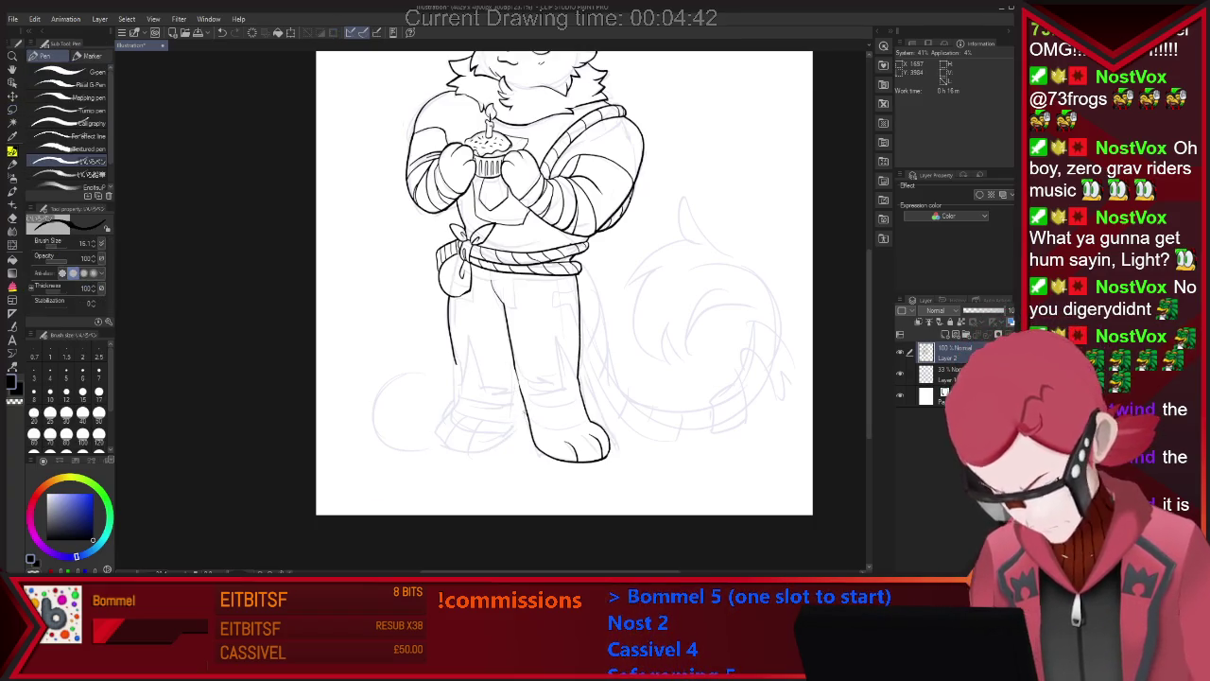
Add short ink strokes on the left leg and near the foot, cleaning up with the eraser.
mouse_move(459, 369)
mouse_down()
mouse_move(514, 458)
mouse_move(541, 442)
mouse_up()
key(e)
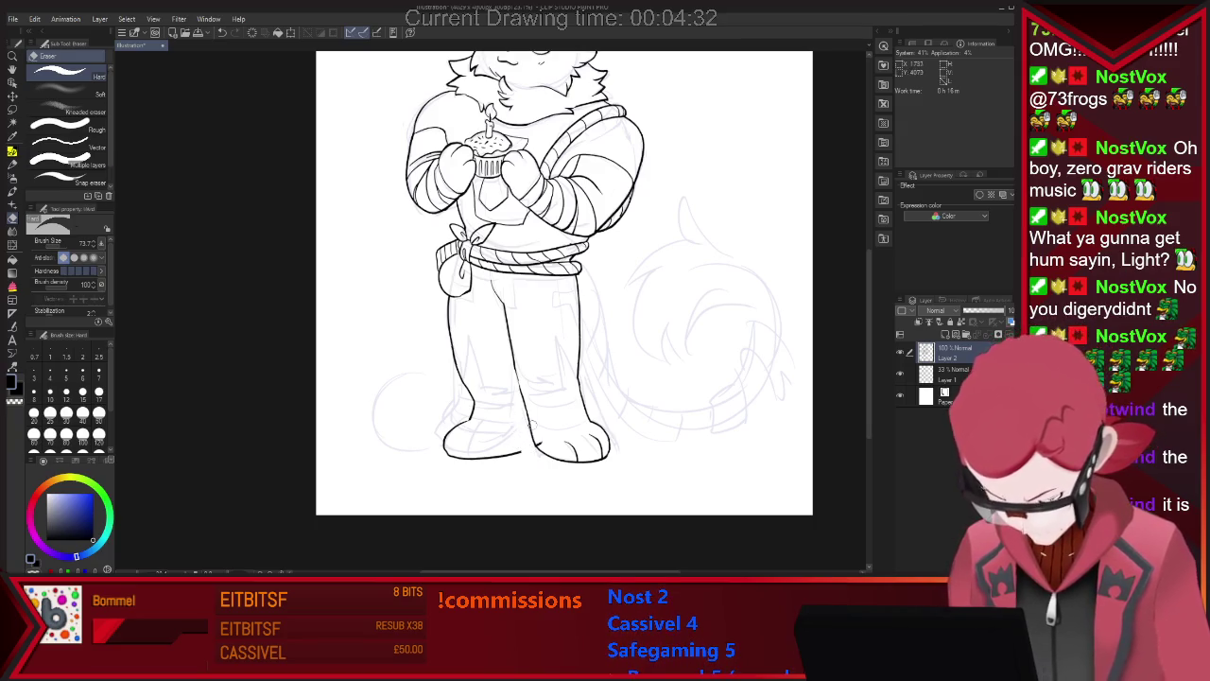
key(p)
drag(521, 418, 527, 449)
key(e)
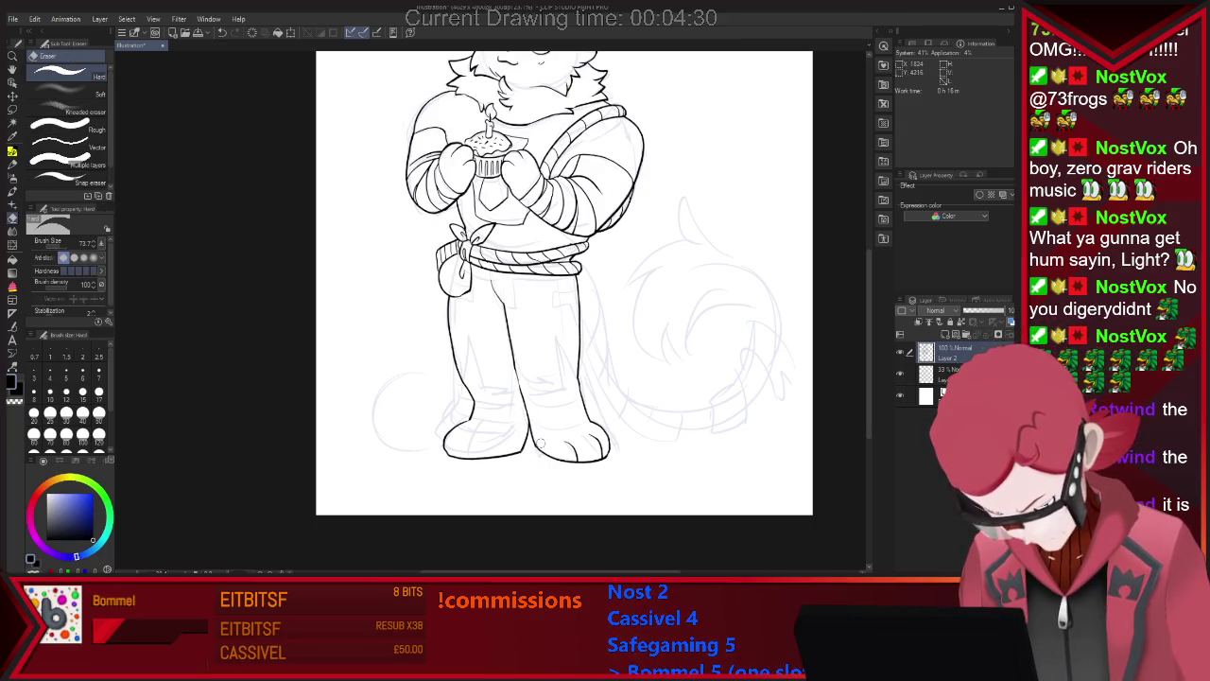
key(p)
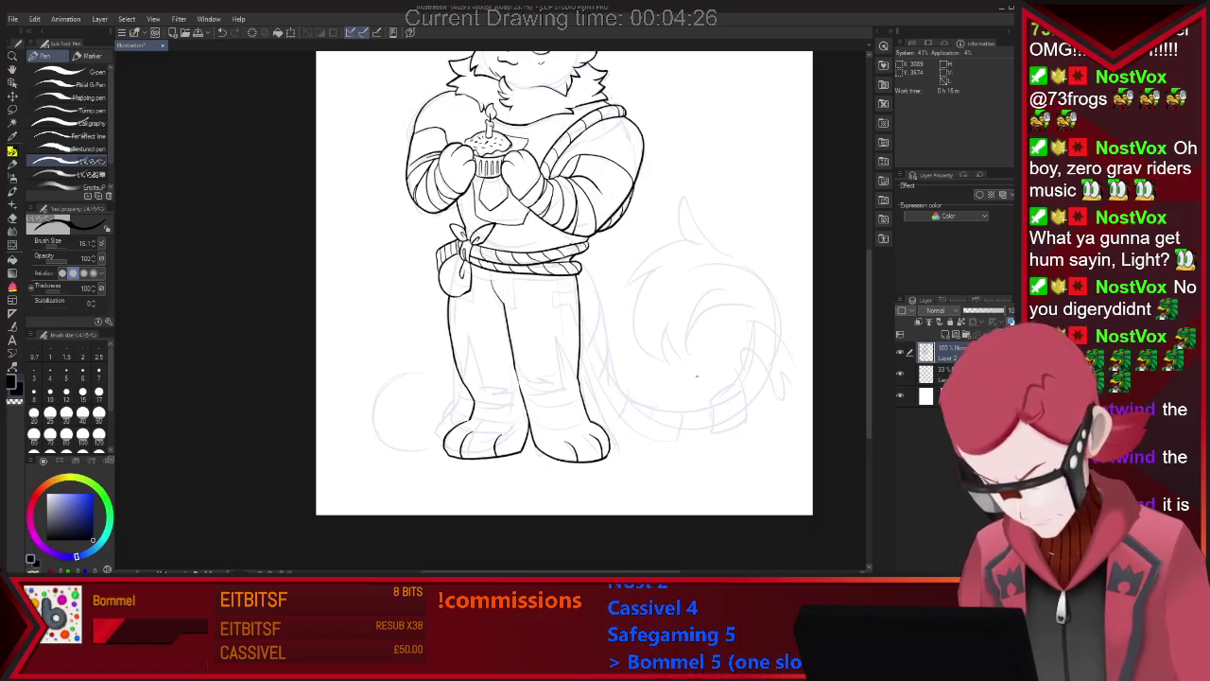
scroll(697, 375, down, 2)
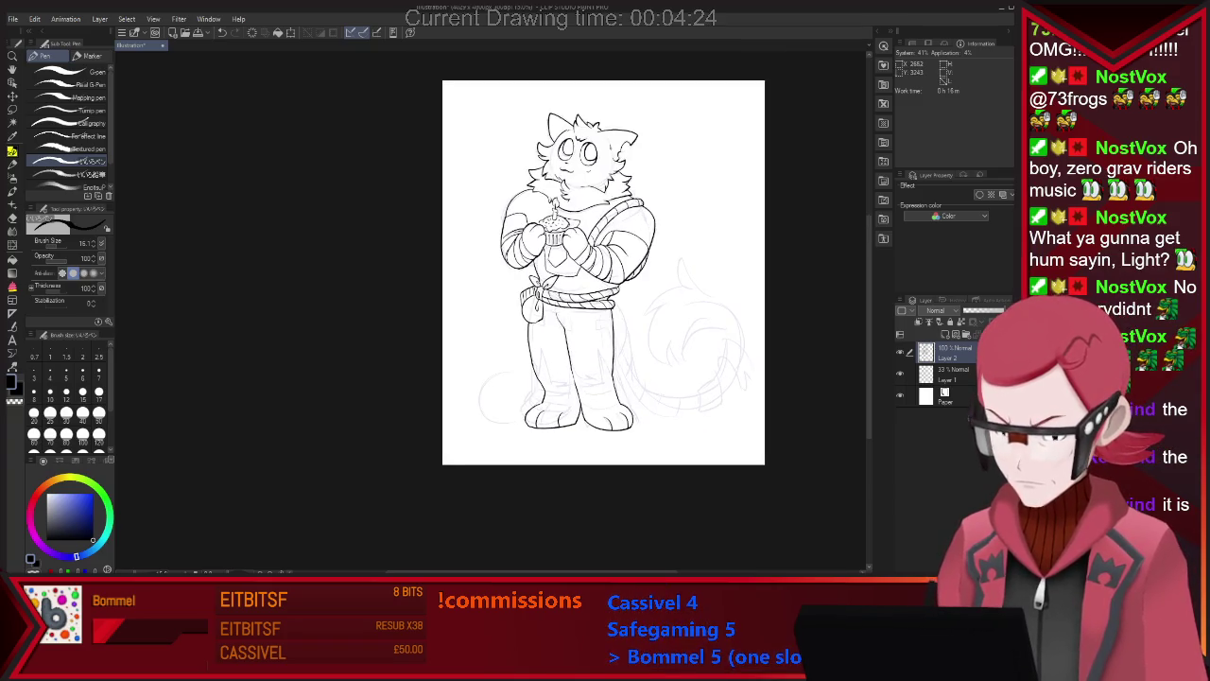
scroll(728, 353, up, 1)
Erase faint sketch lines on the right leg and ink its outer edge.
key(e)
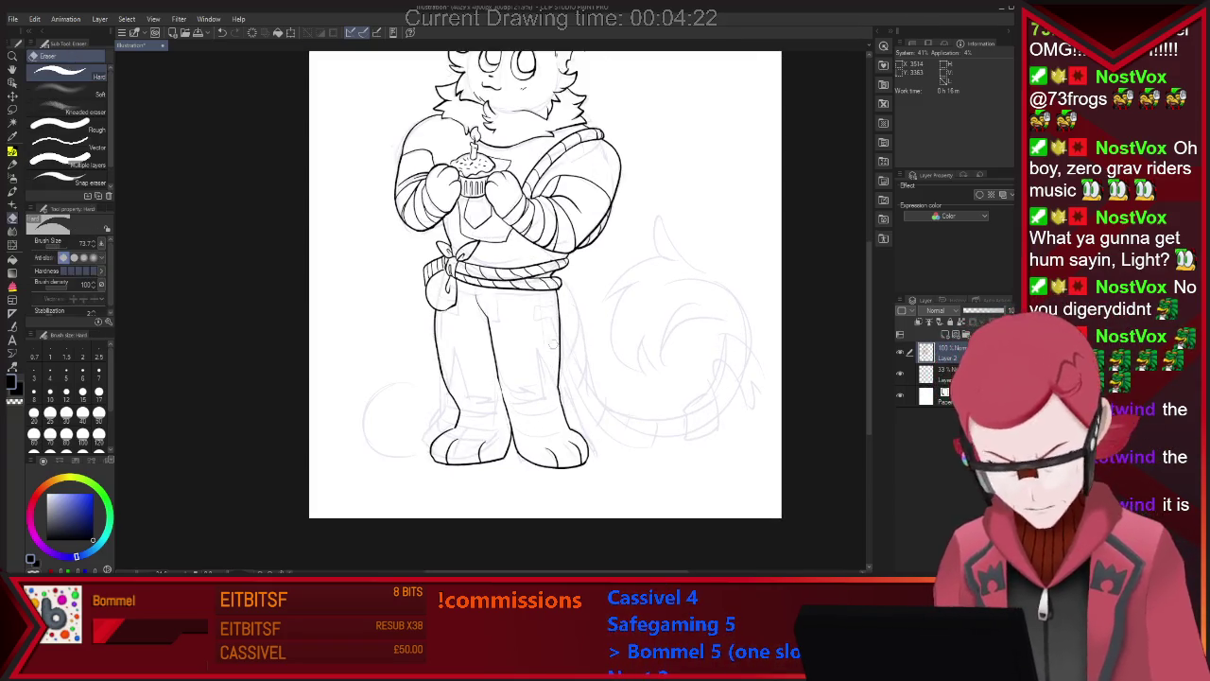
drag(558, 389, 563, 424)
drag(556, 293, 554, 369)
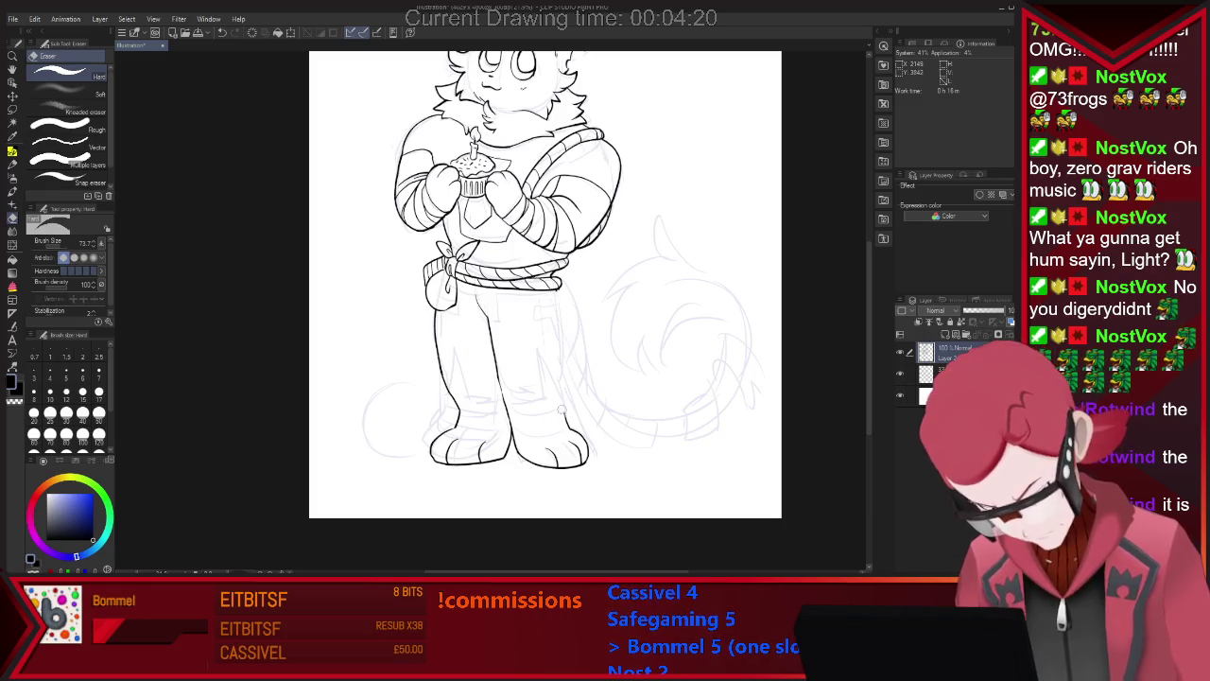
key(p)
drag(554, 289, 564, 388)
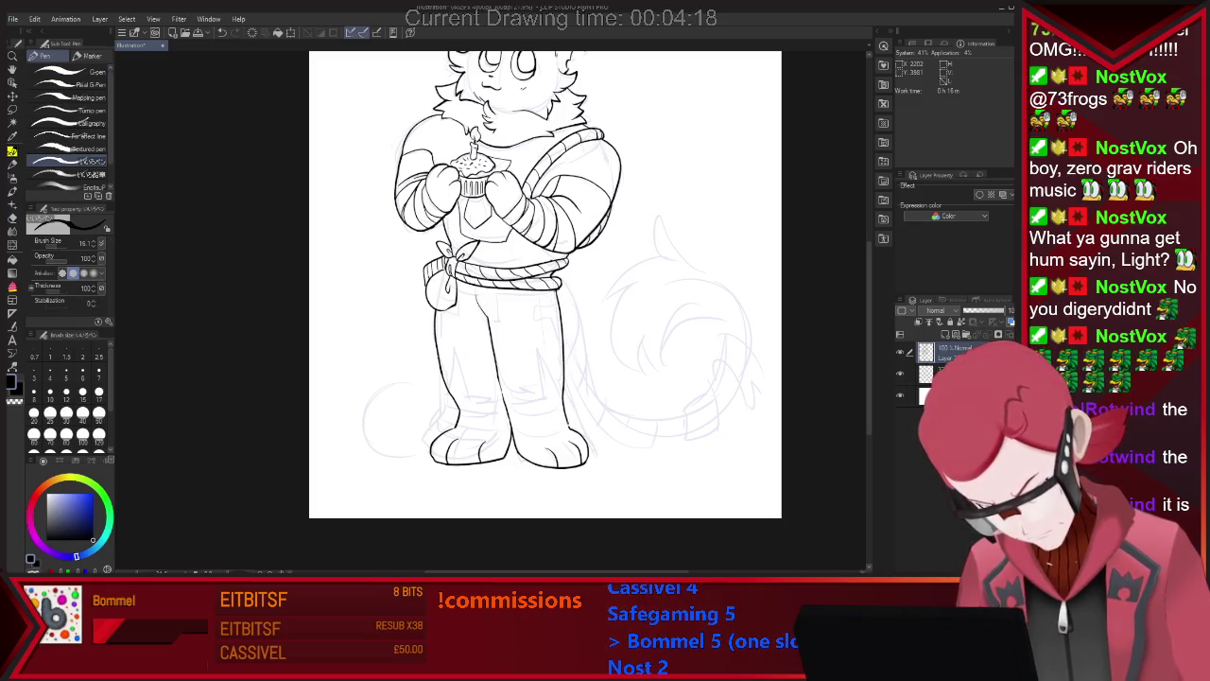
key(e)
key(p)
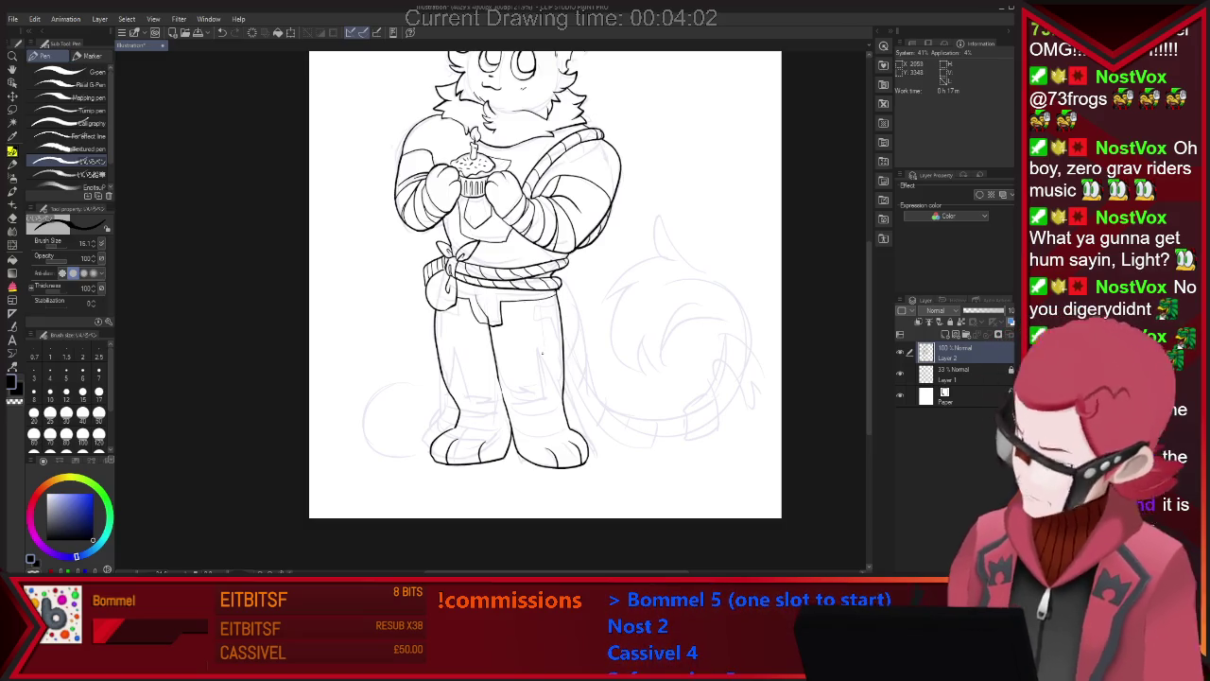
Ink a pocket on the right trouser leg and a short stroke on the left leg.
key(e)
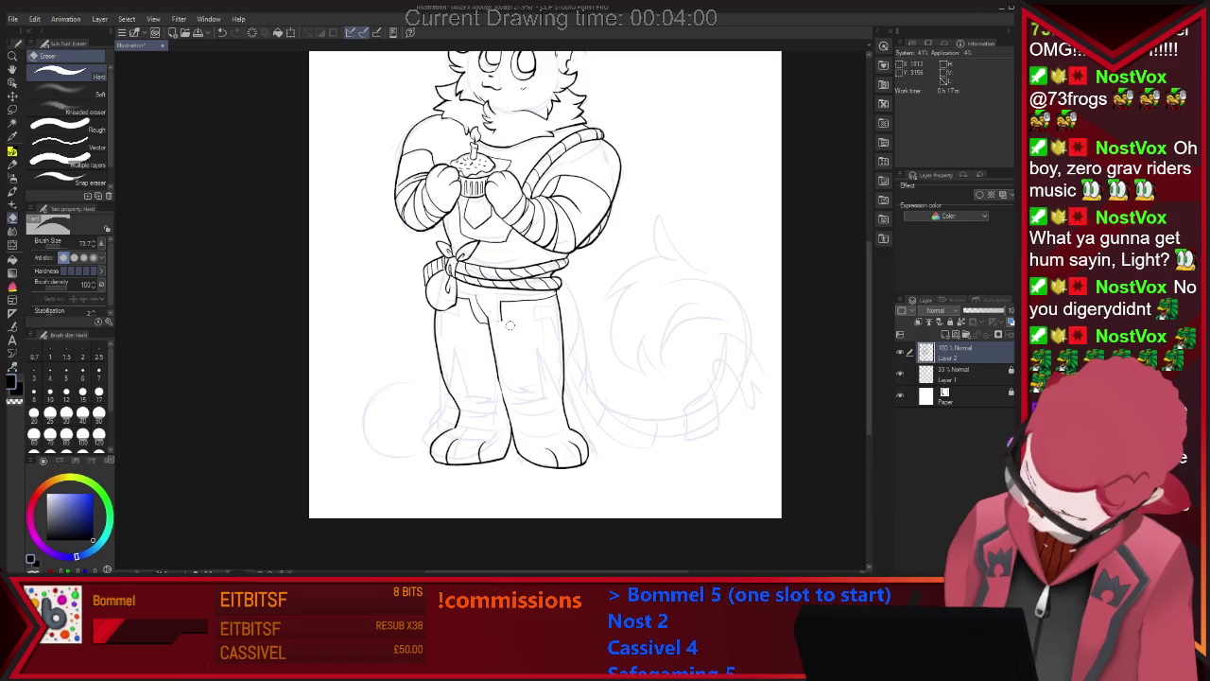
key(p)
key(e)
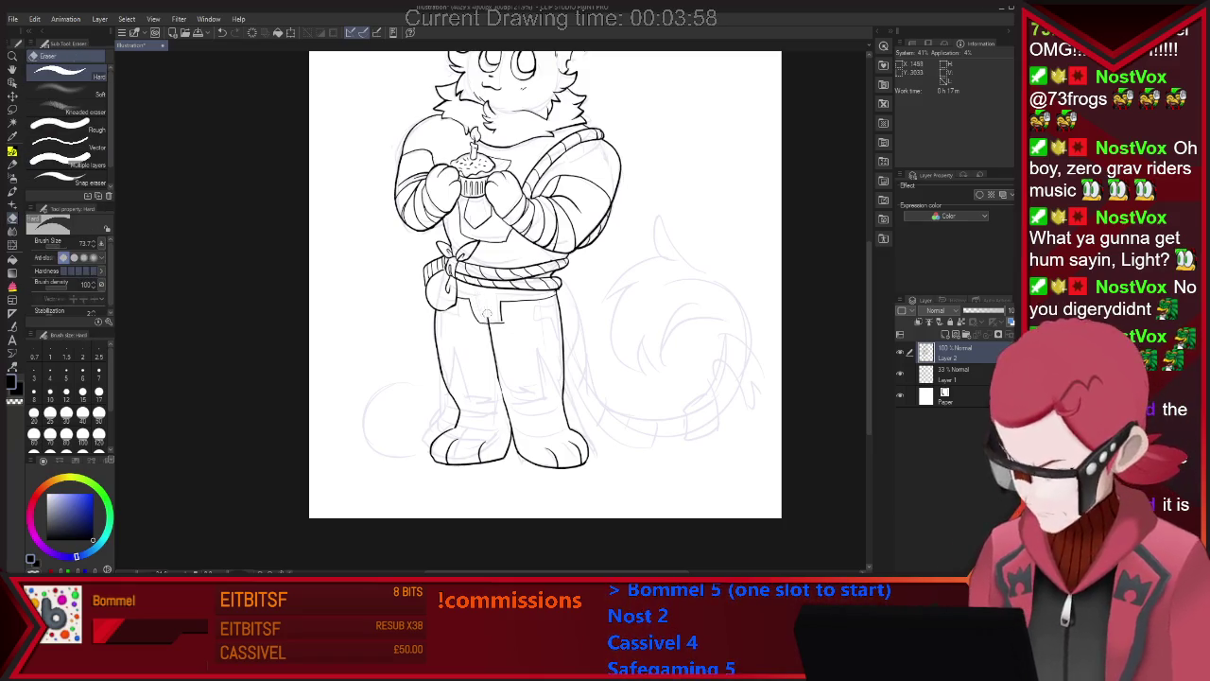
key(p)
key(e)
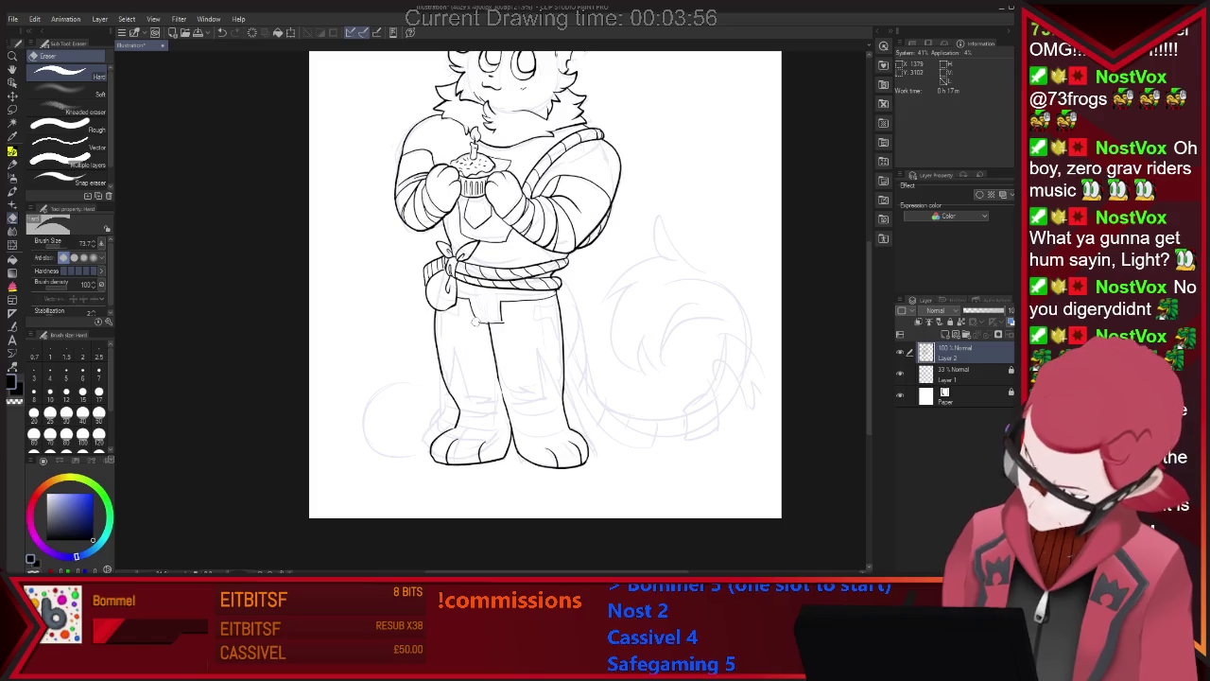
key(p)
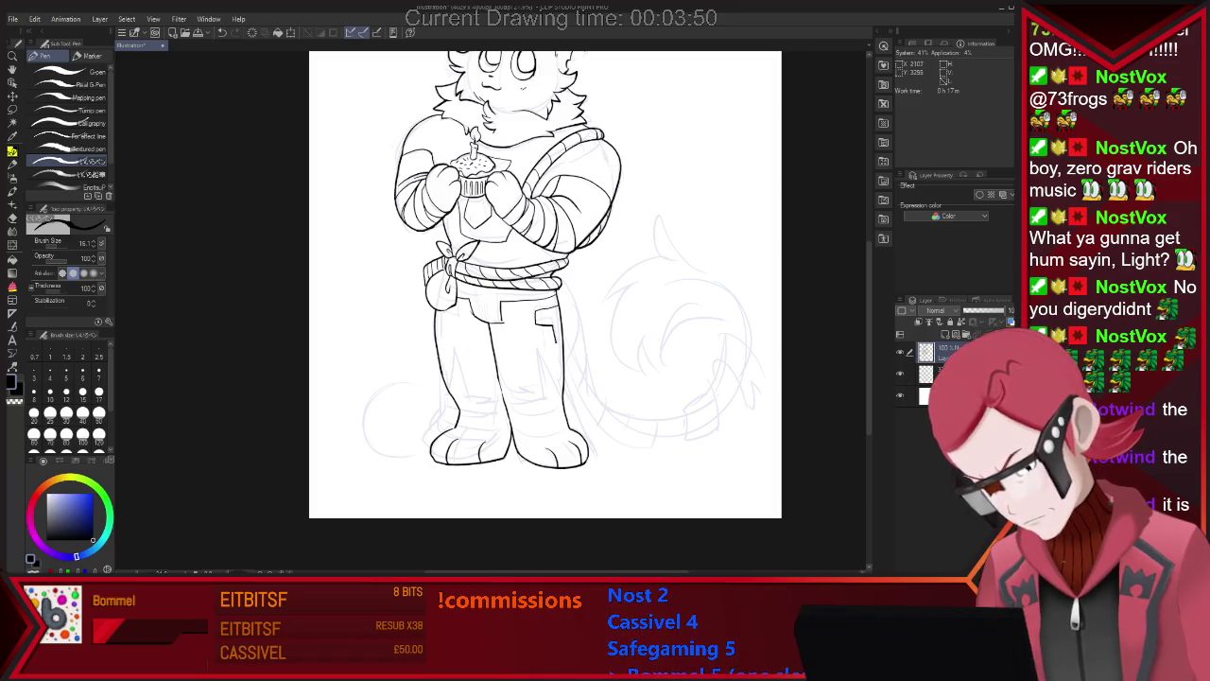
drag(537, 311, 560, 341)
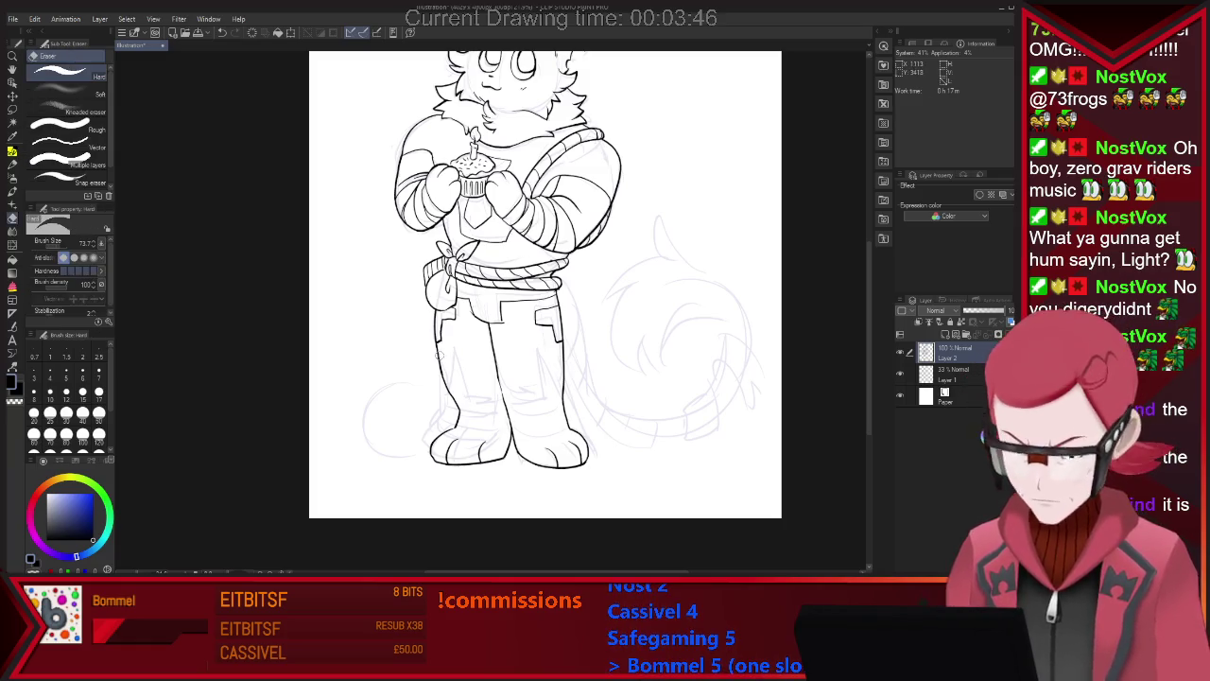
drag(443, 397, 456, 400)
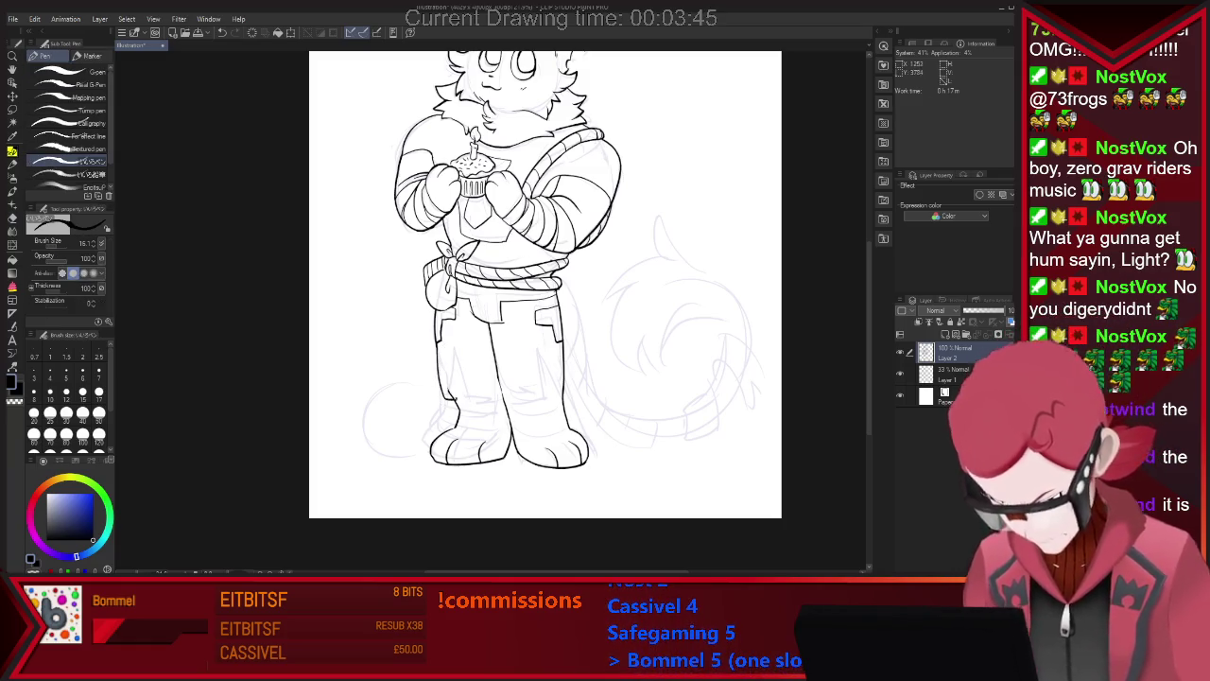
Ink the wrapped ankle bands above the paws, alternating eraser and pen to clean lines.
key(e)
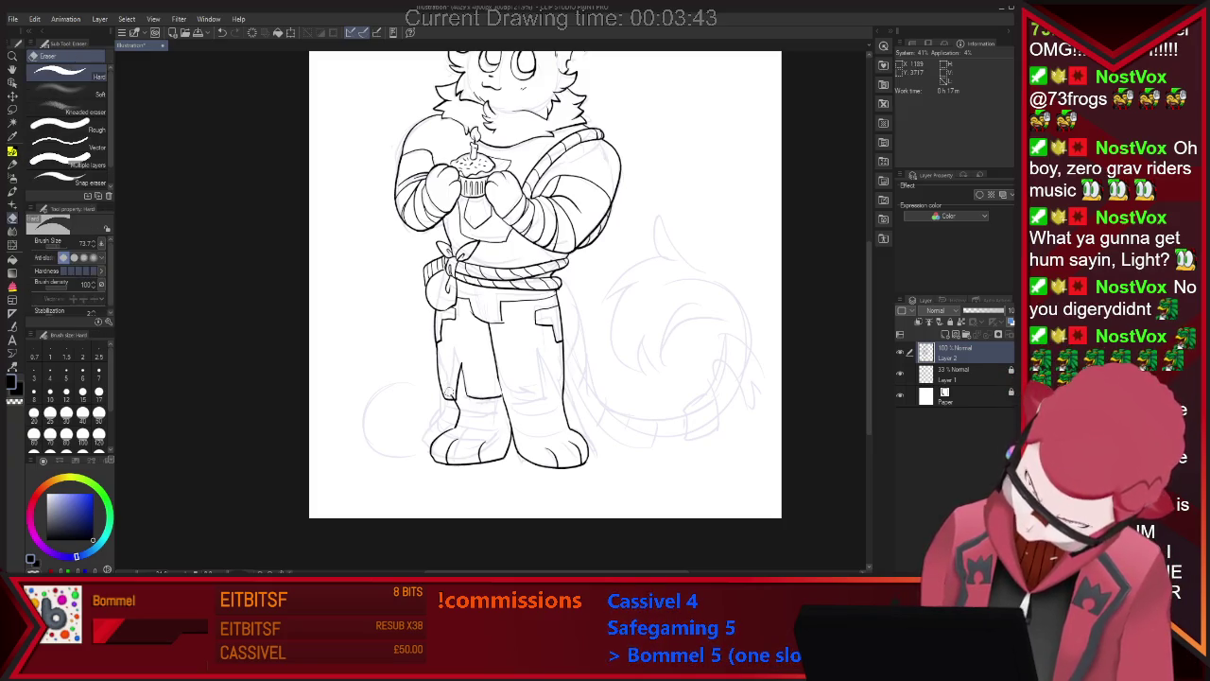
key(p)
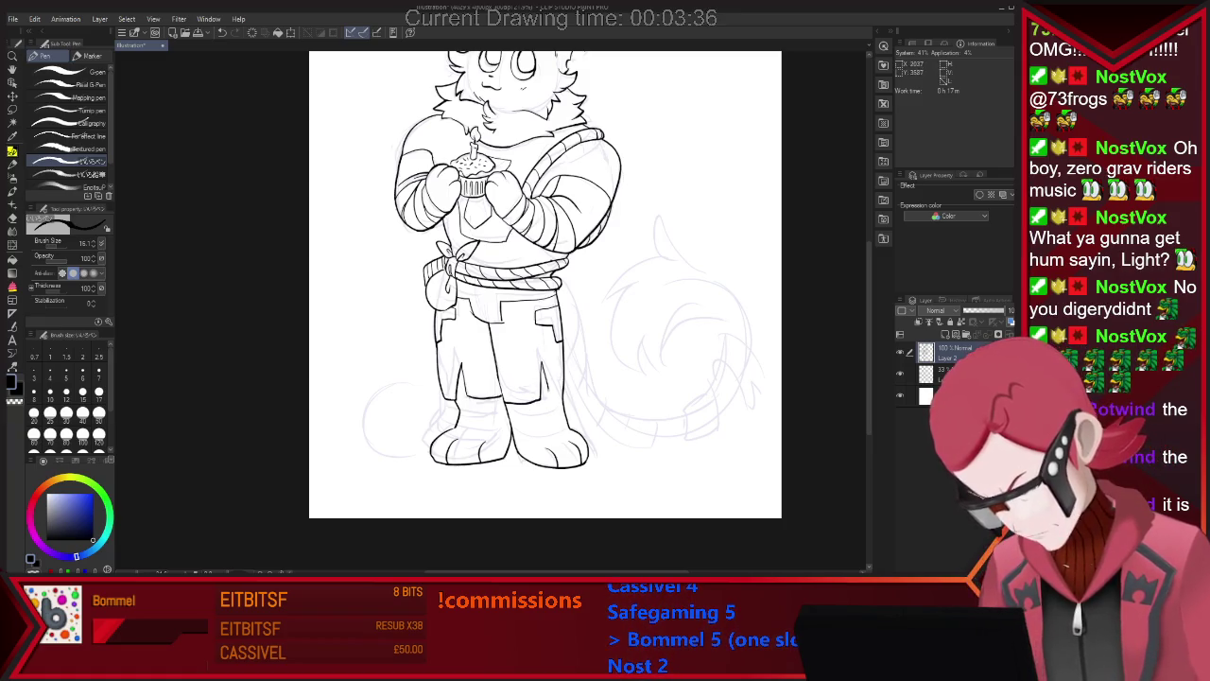
key(e)
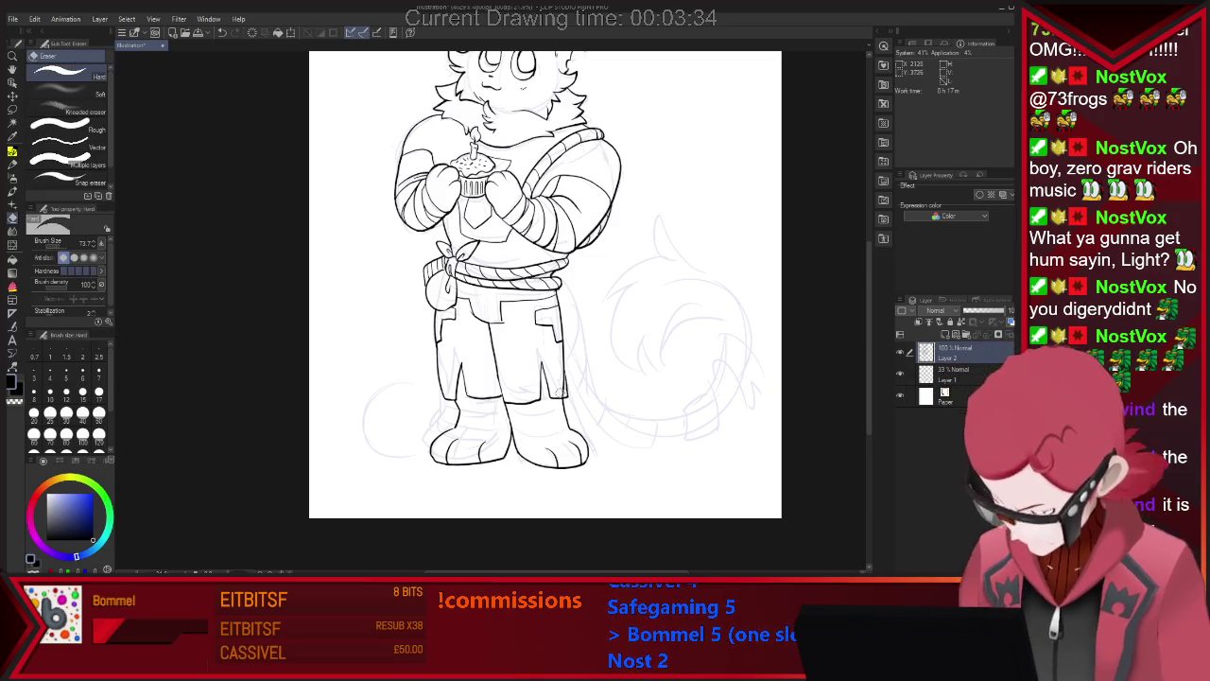
key(p)
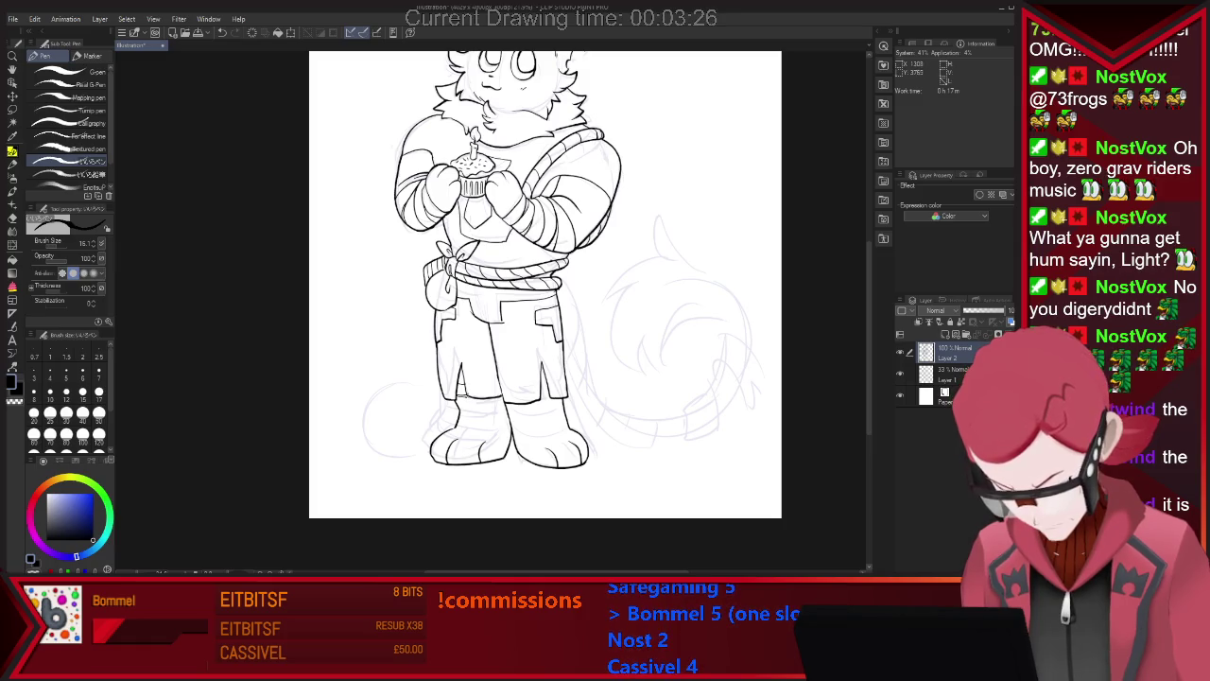
key(e)
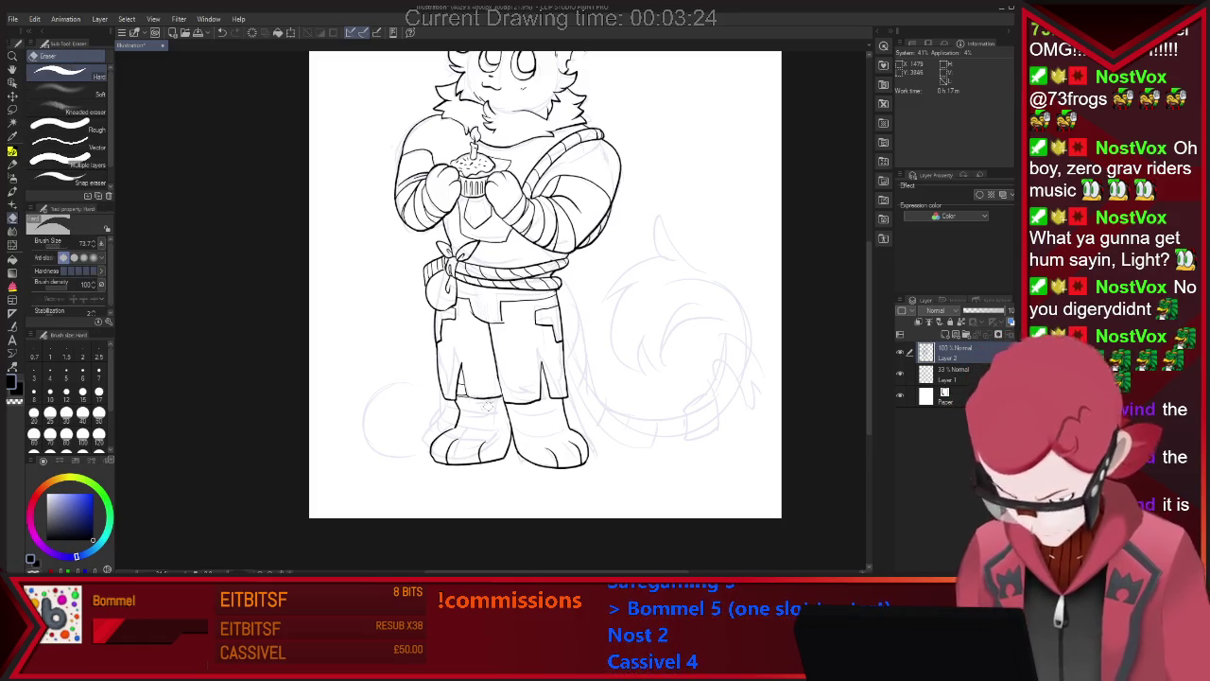
key(p)
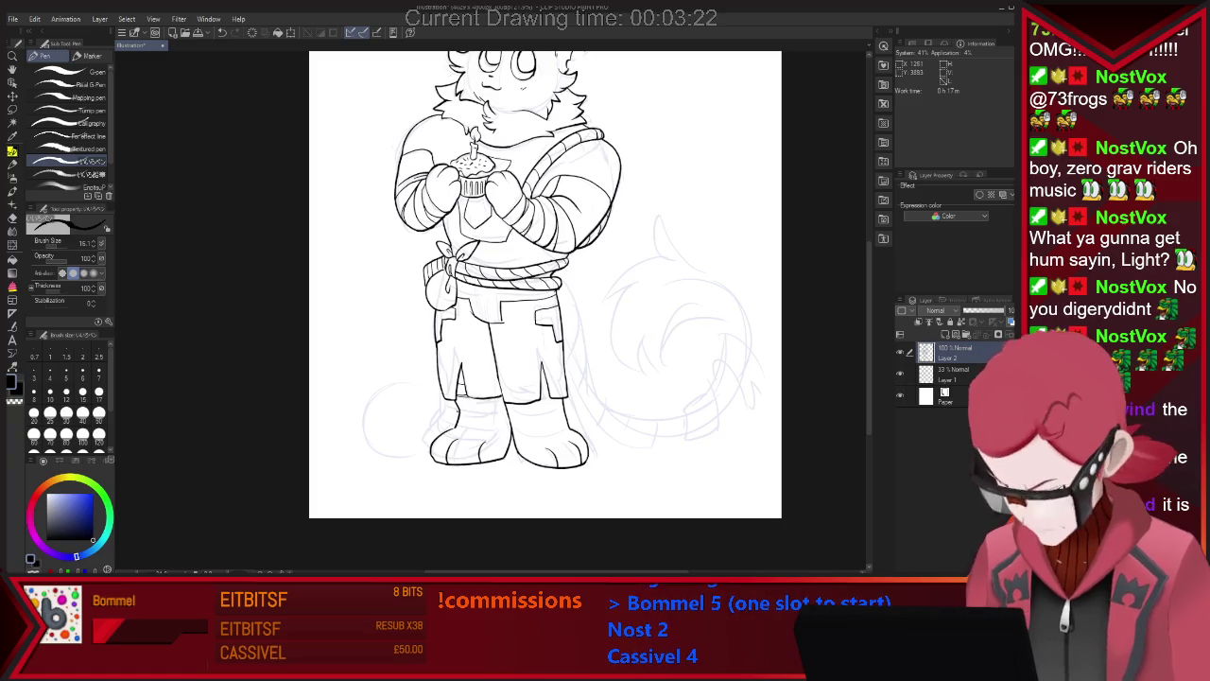
key(e)
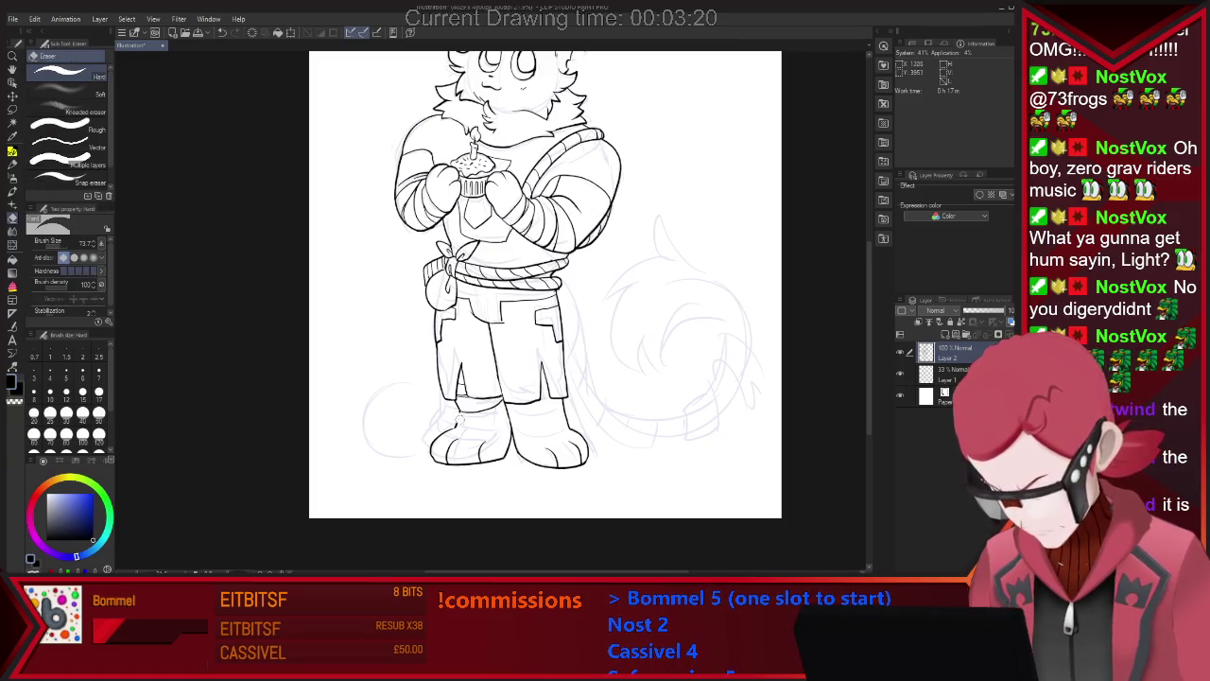
key(p)
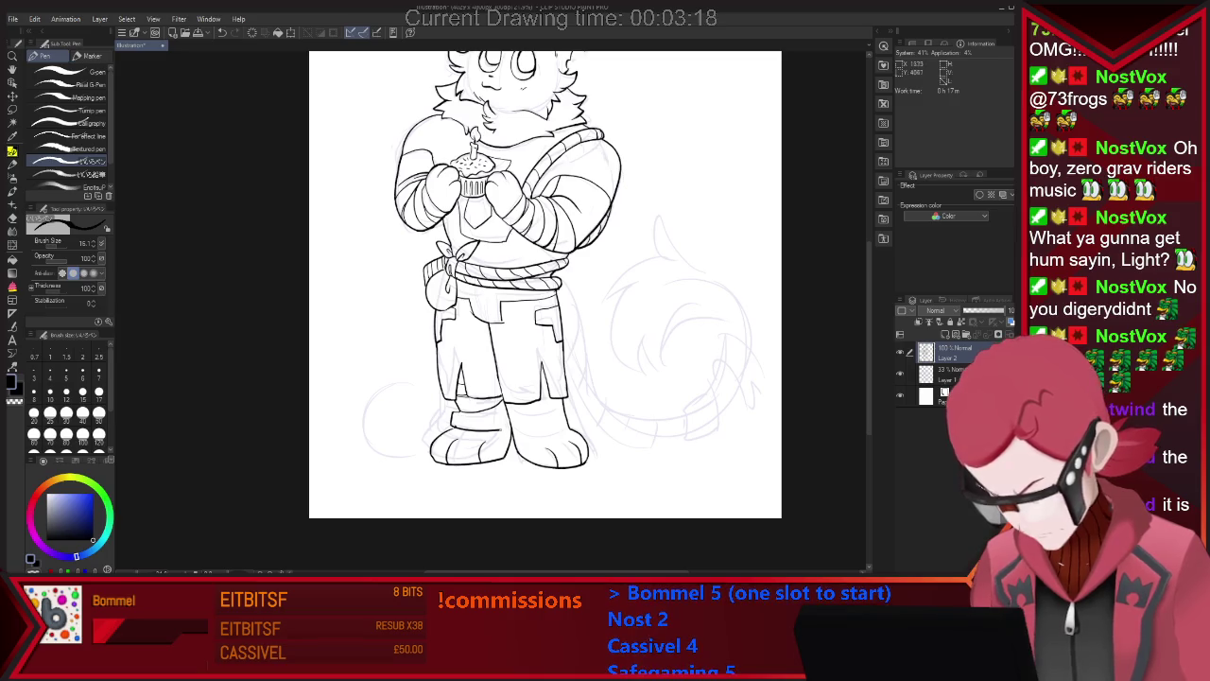
key(e)
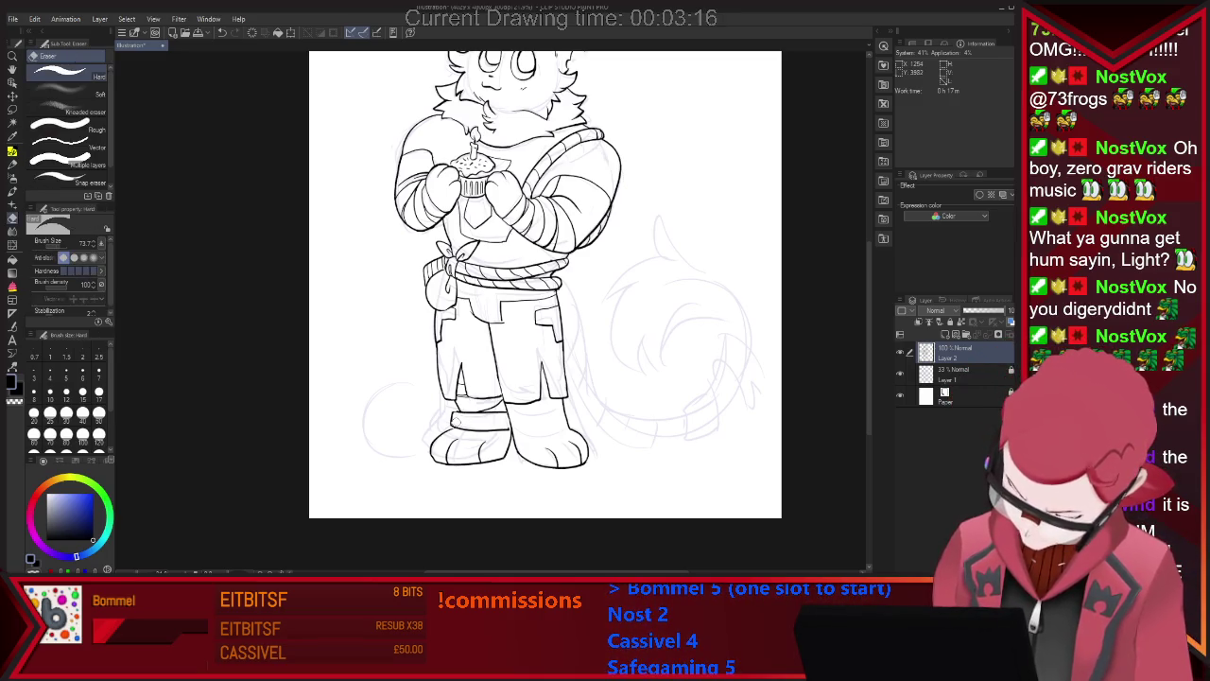
key(p)
key(e)
key(p)
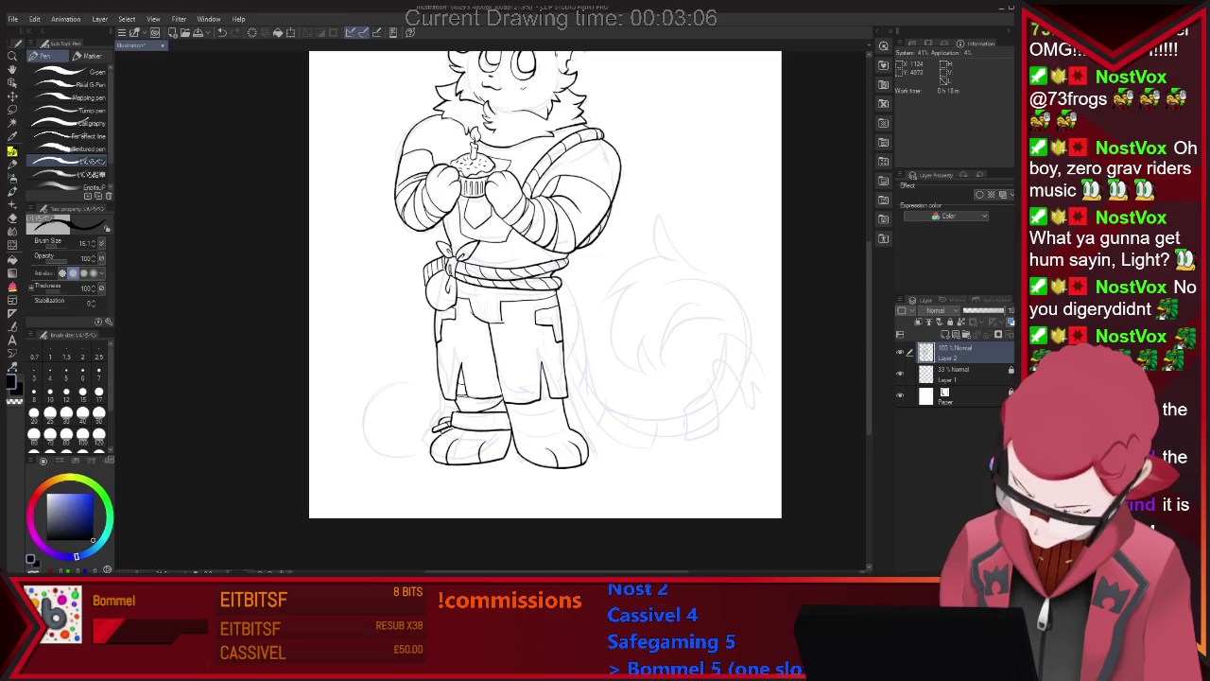
Ink the chain at the left ankle and the round ball outline, redoing the arc until clean.
drag(435, 424, 423, 432)
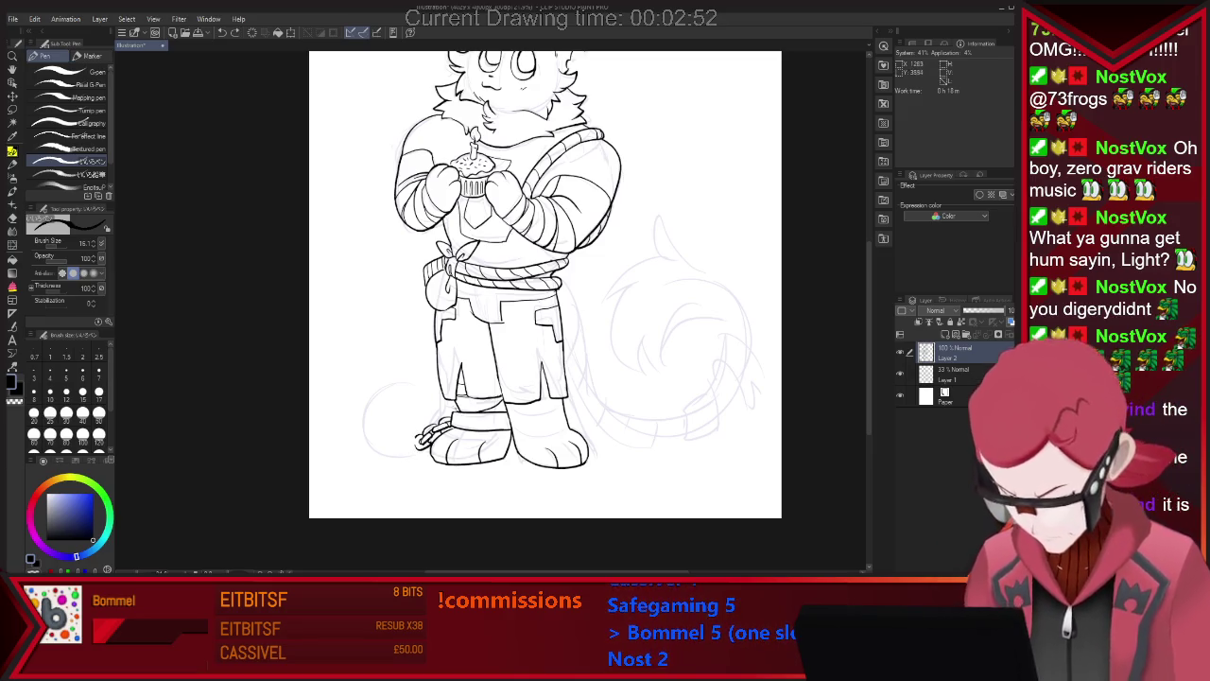
drag(369, 453, 433, 421)
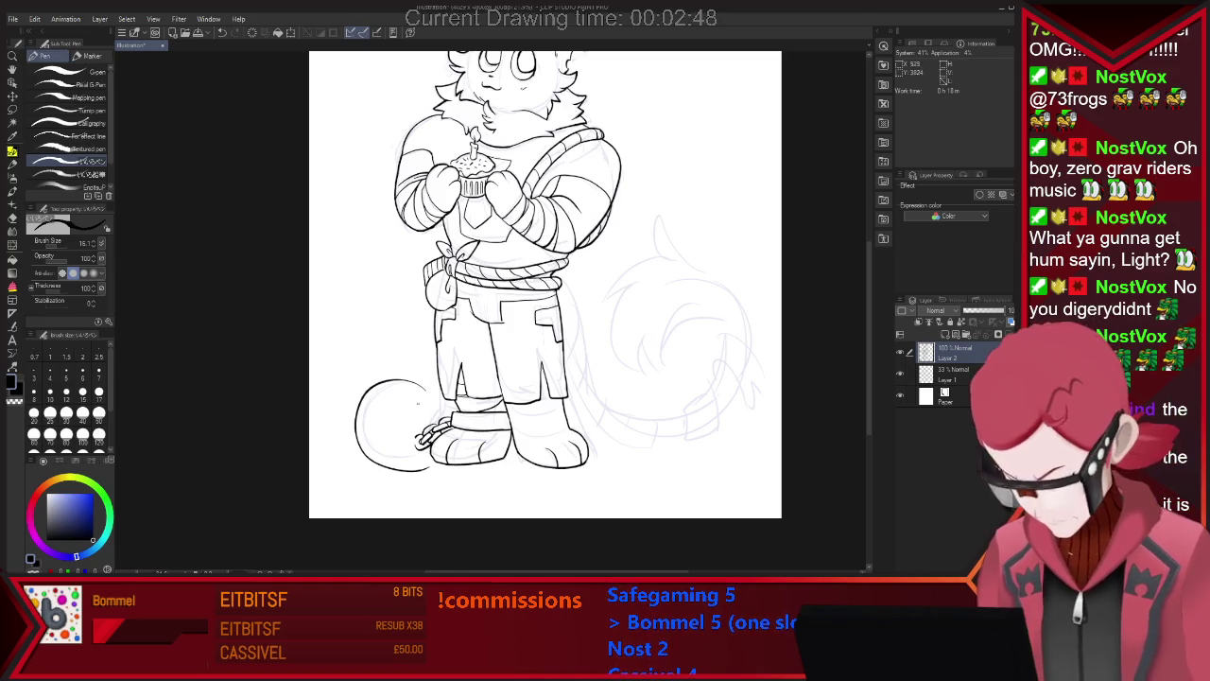
key(ctrl+z)
drag(409, 383, 413, 461)
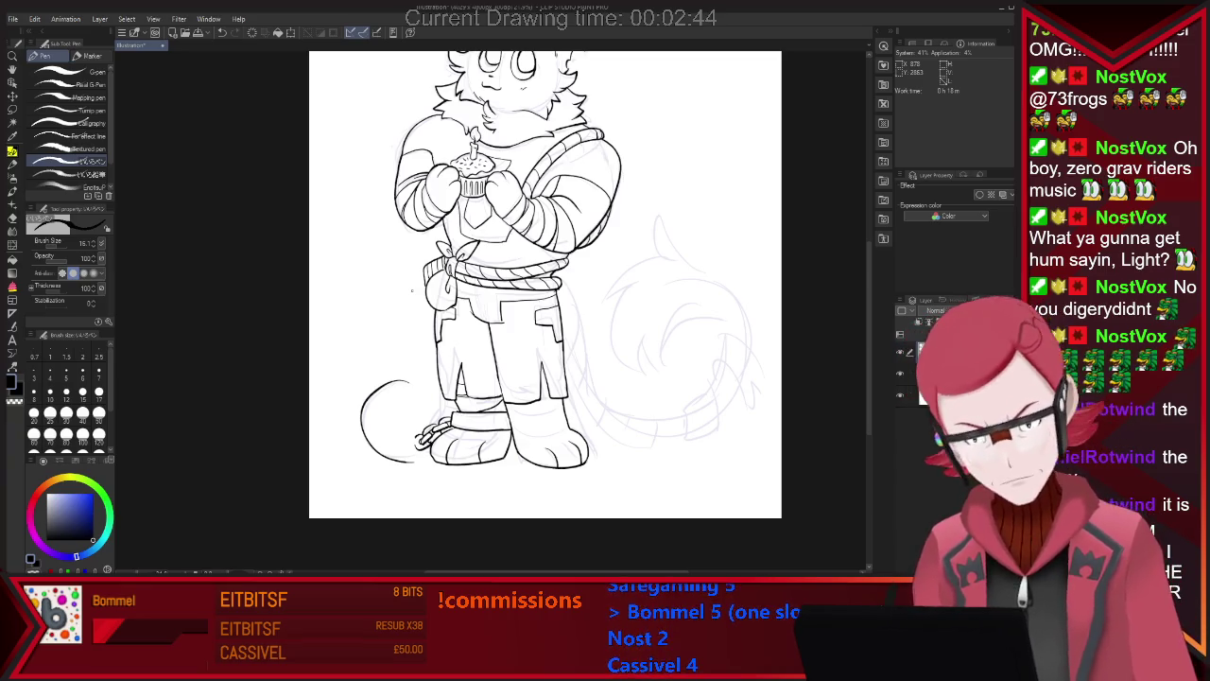
key(ctrl+z)
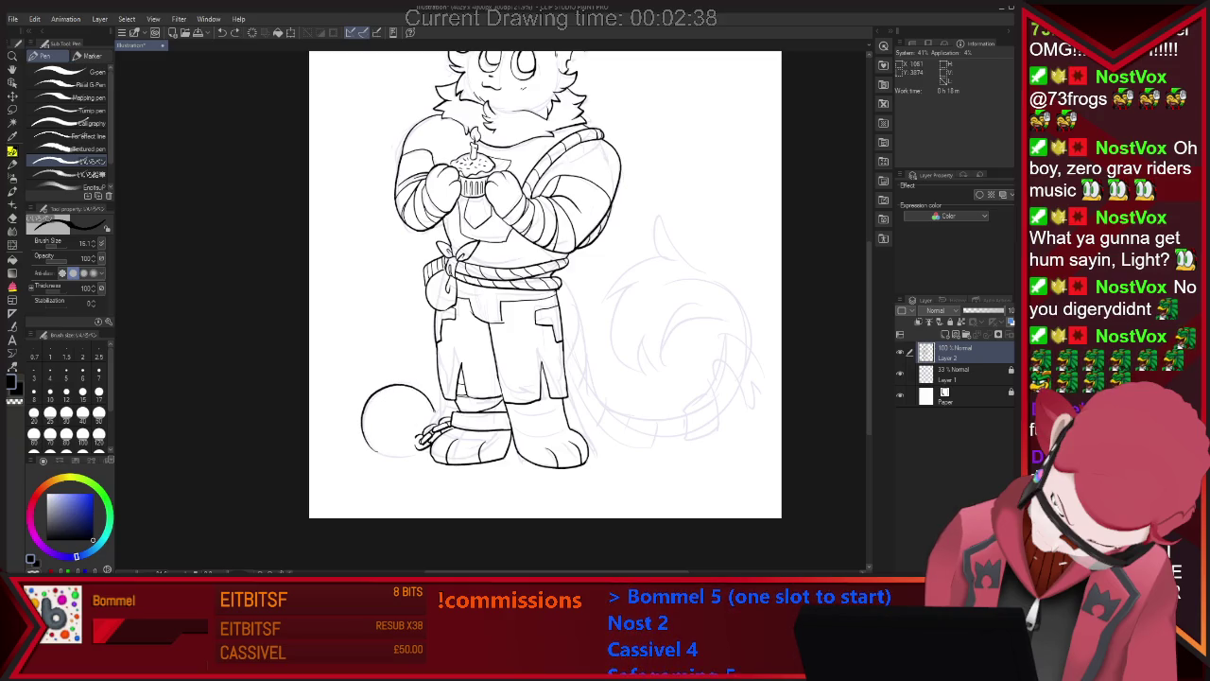
key(e)
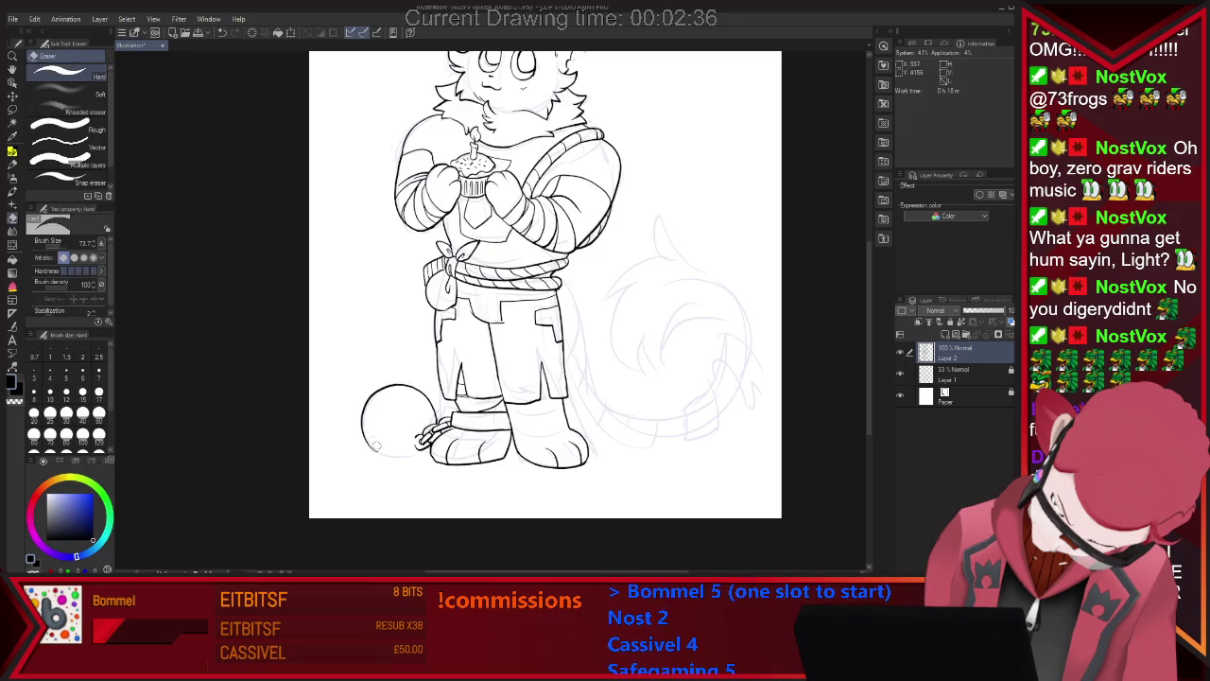
key(p)
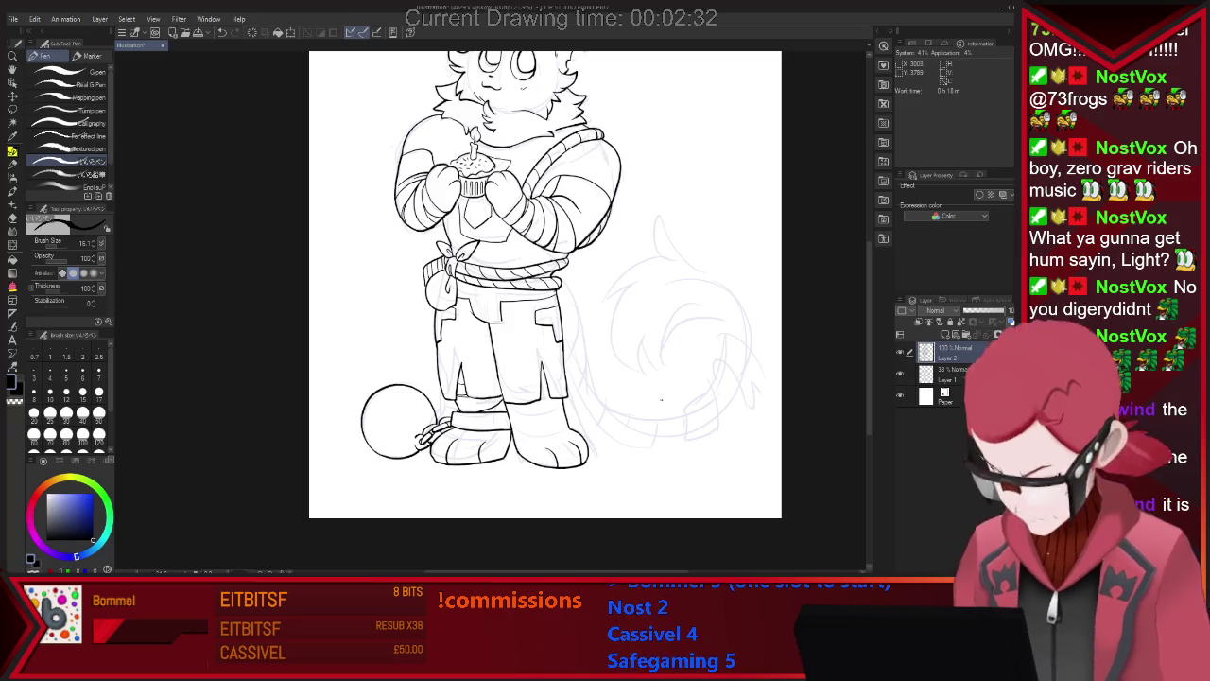
key(ctrl+z)
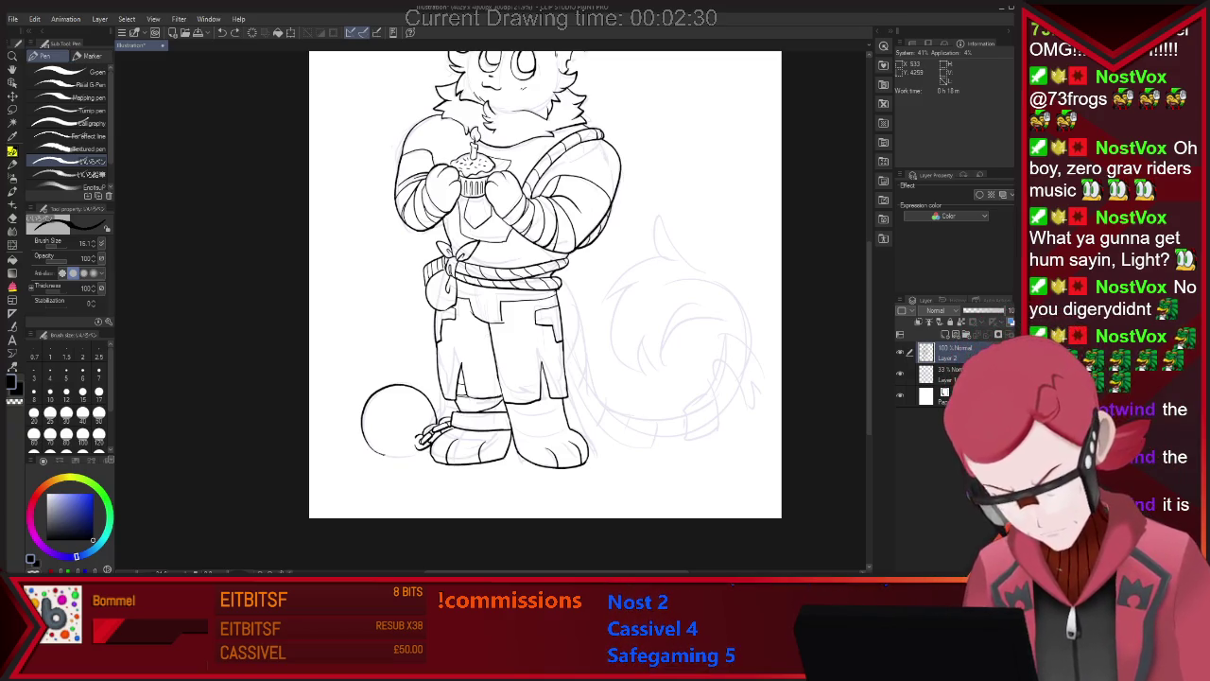
key(ctrl+y)
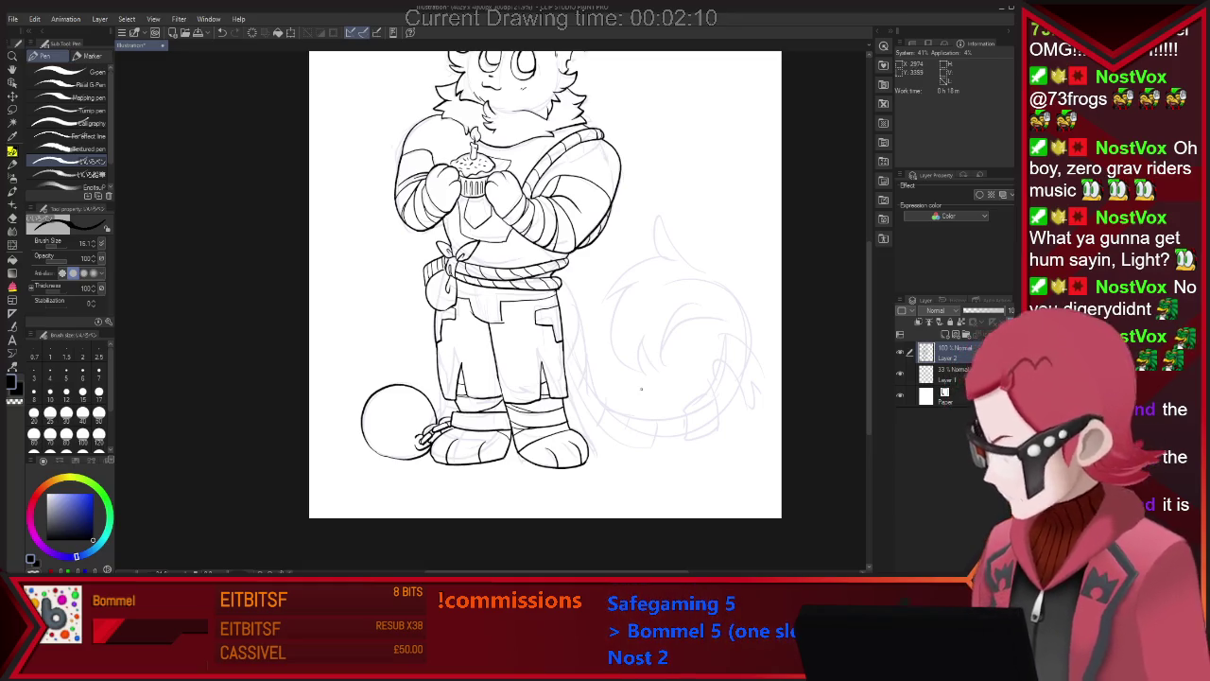
Ink the tail curving down from the body and its inner curl, cleaning the curl's end.
drag(564, 281, 624, 414)
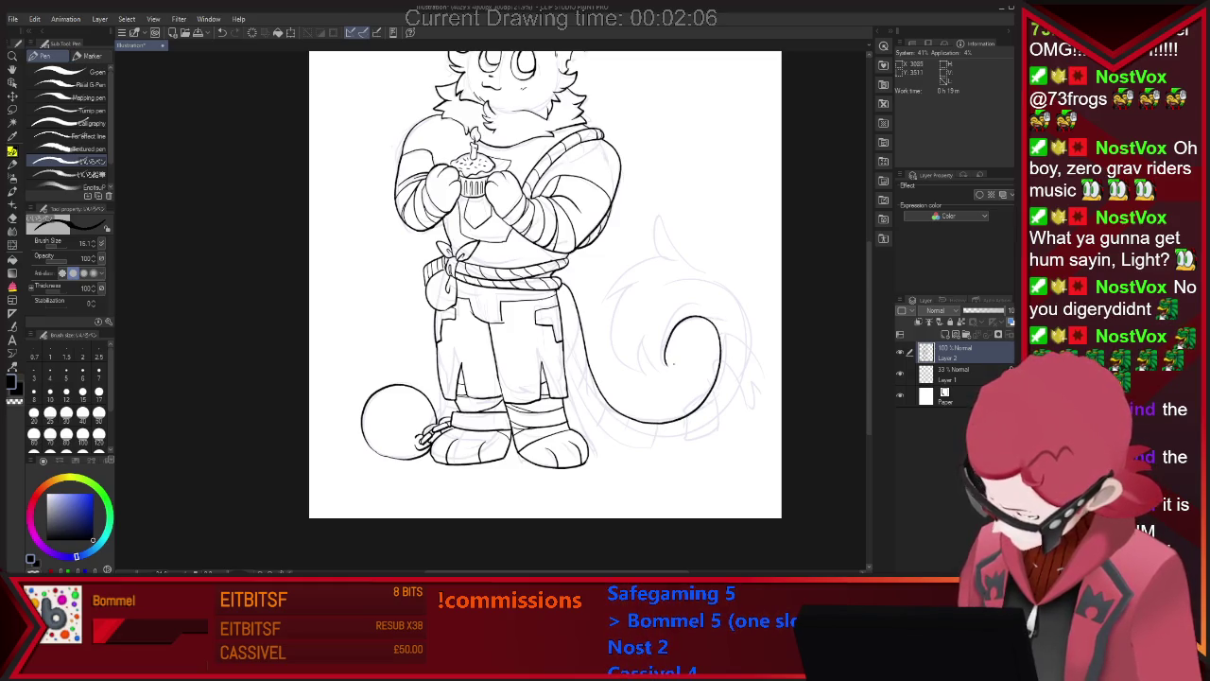
drag(684, 312, 663, 370)
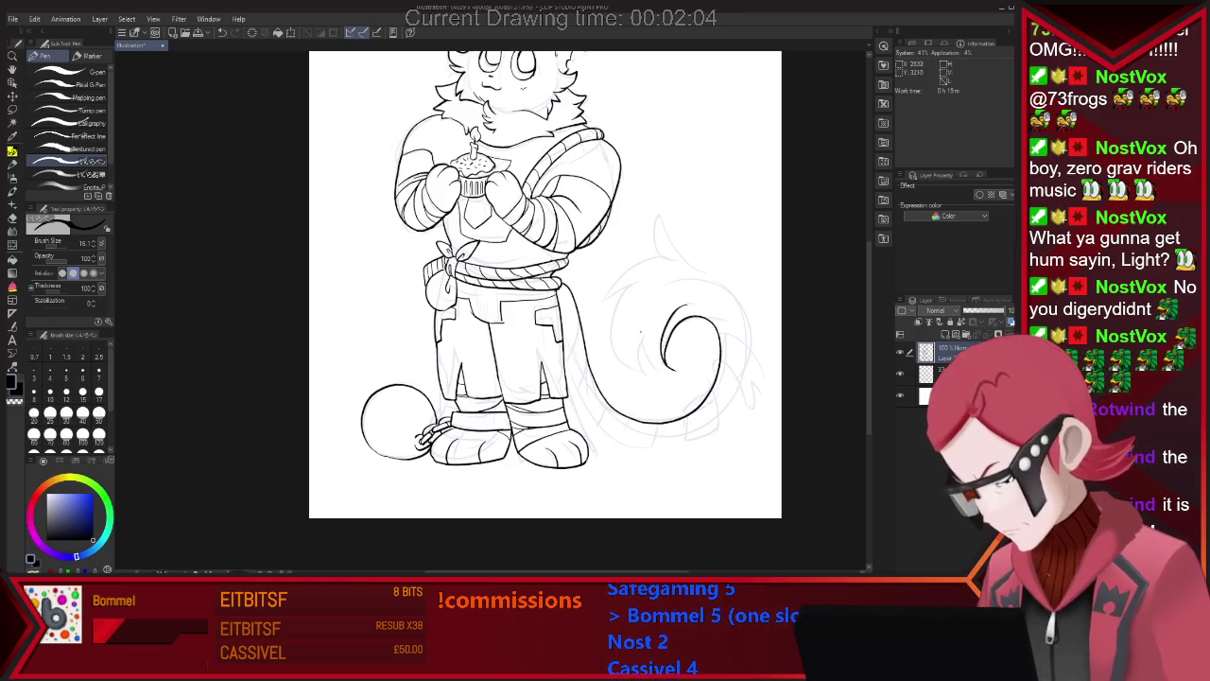
key(e)
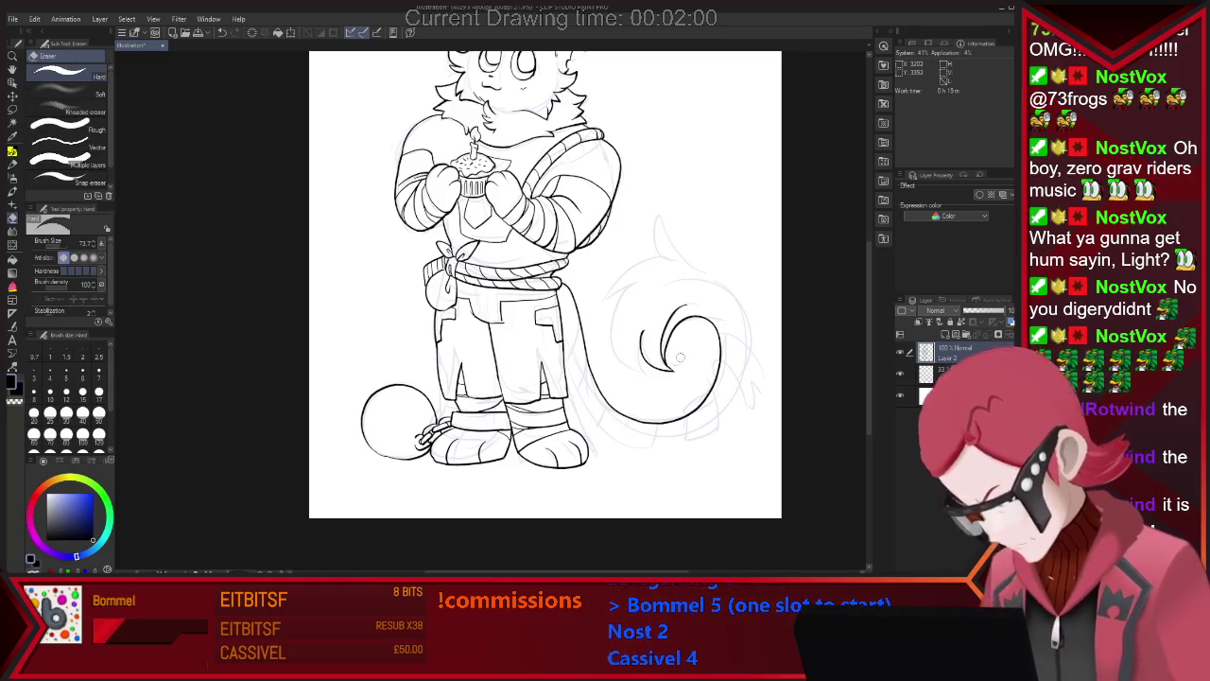
key(p)
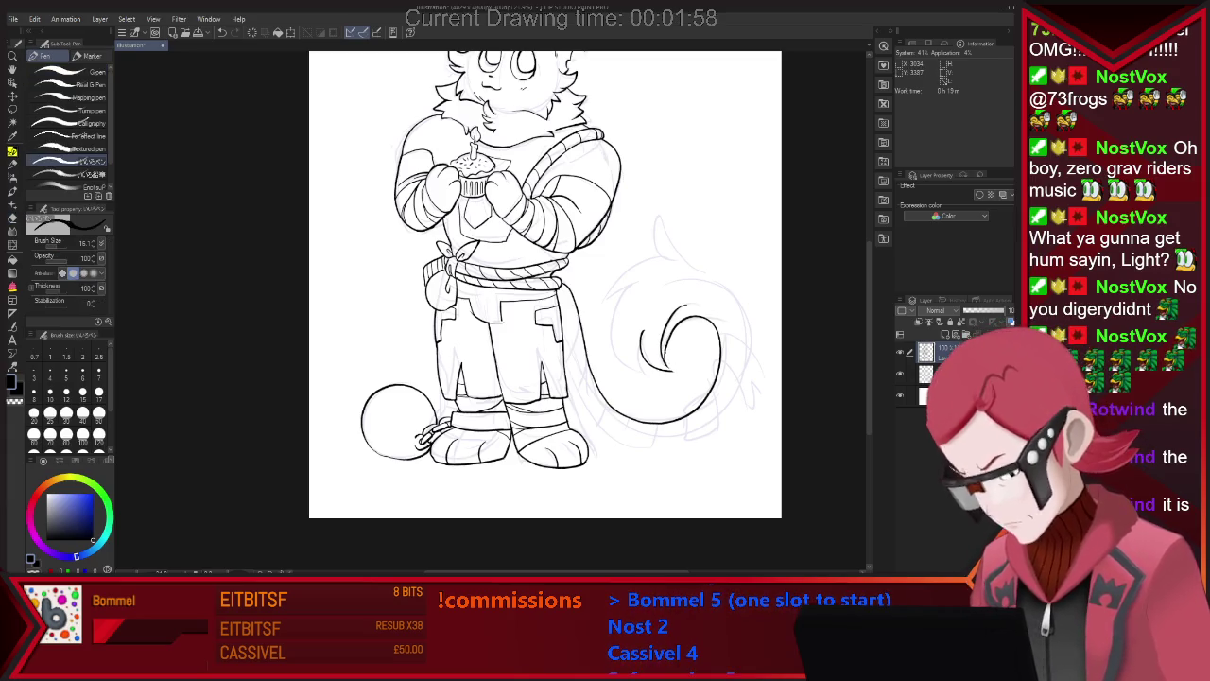
key(e)
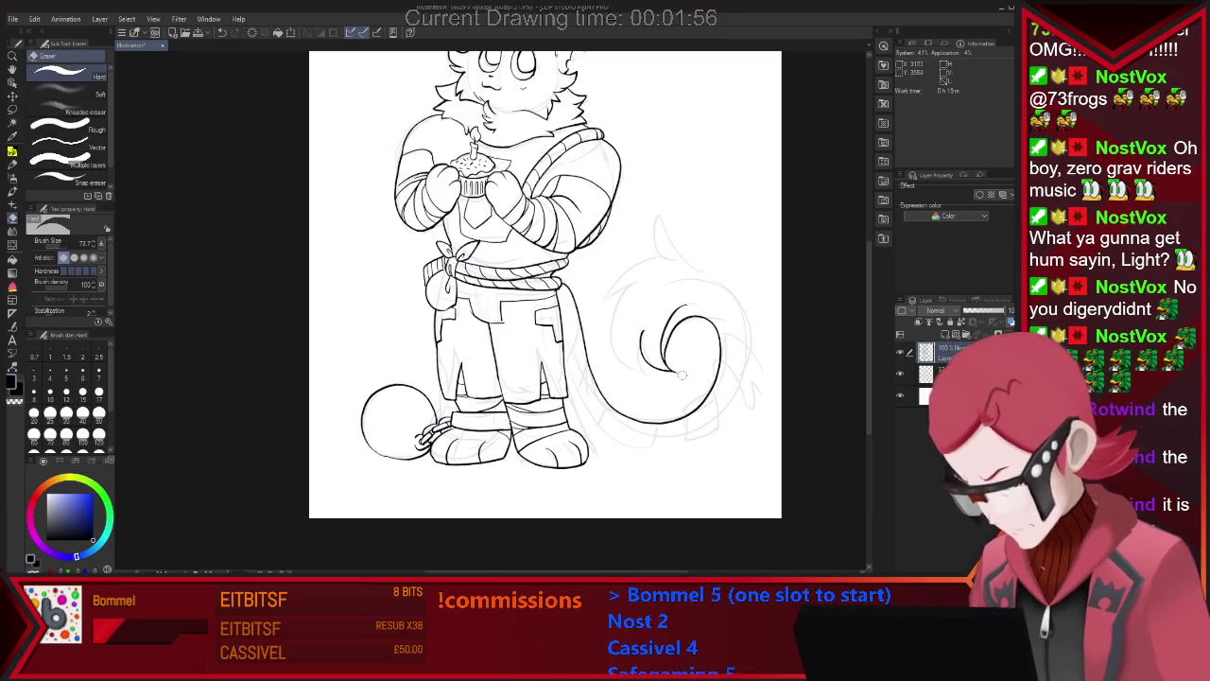
drag(676, 369, 682, 378)
key(p)
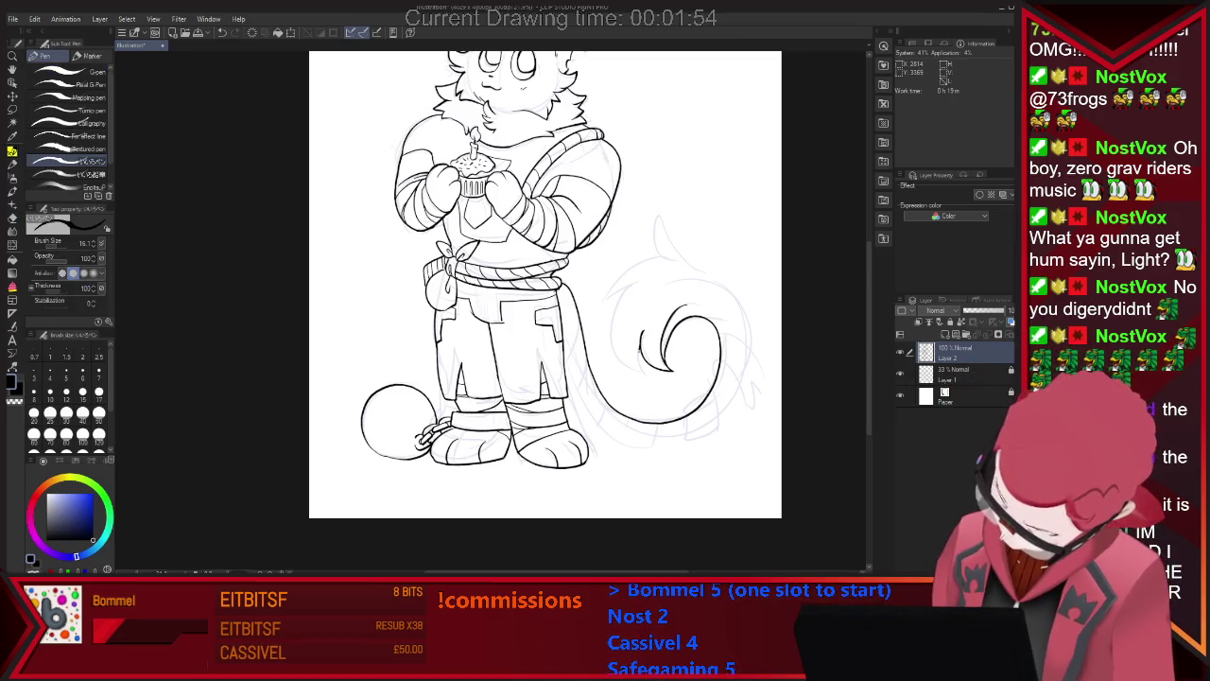
key(e)
key(p)
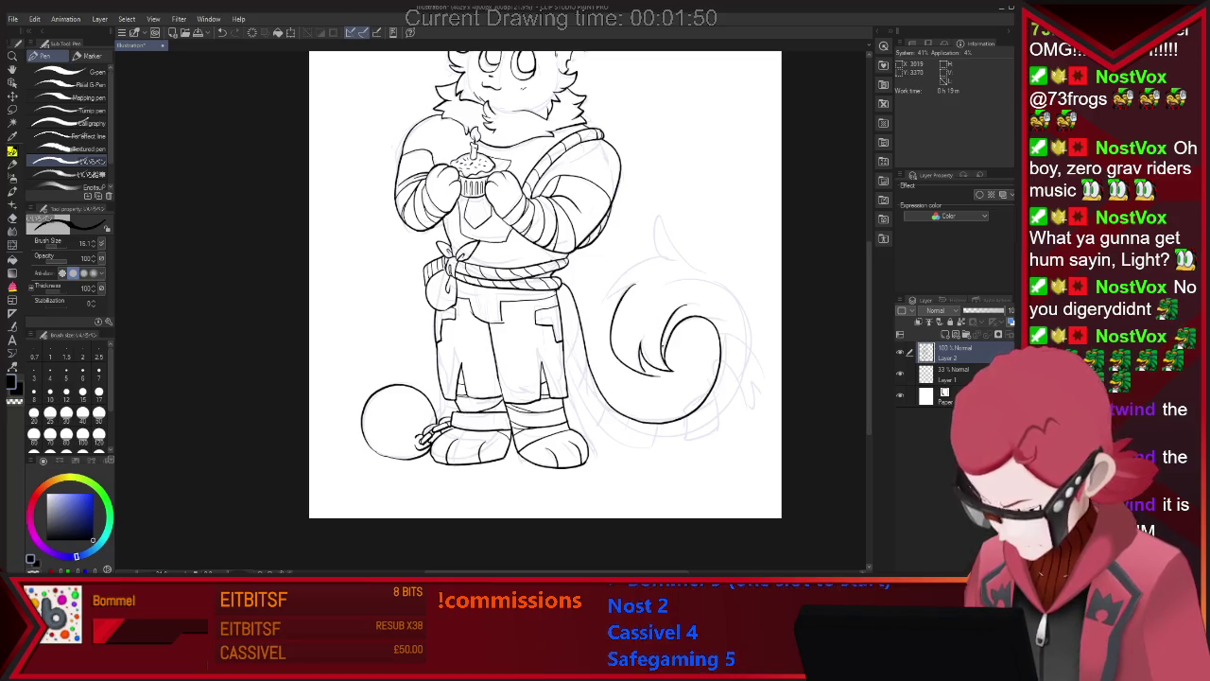
key(e)
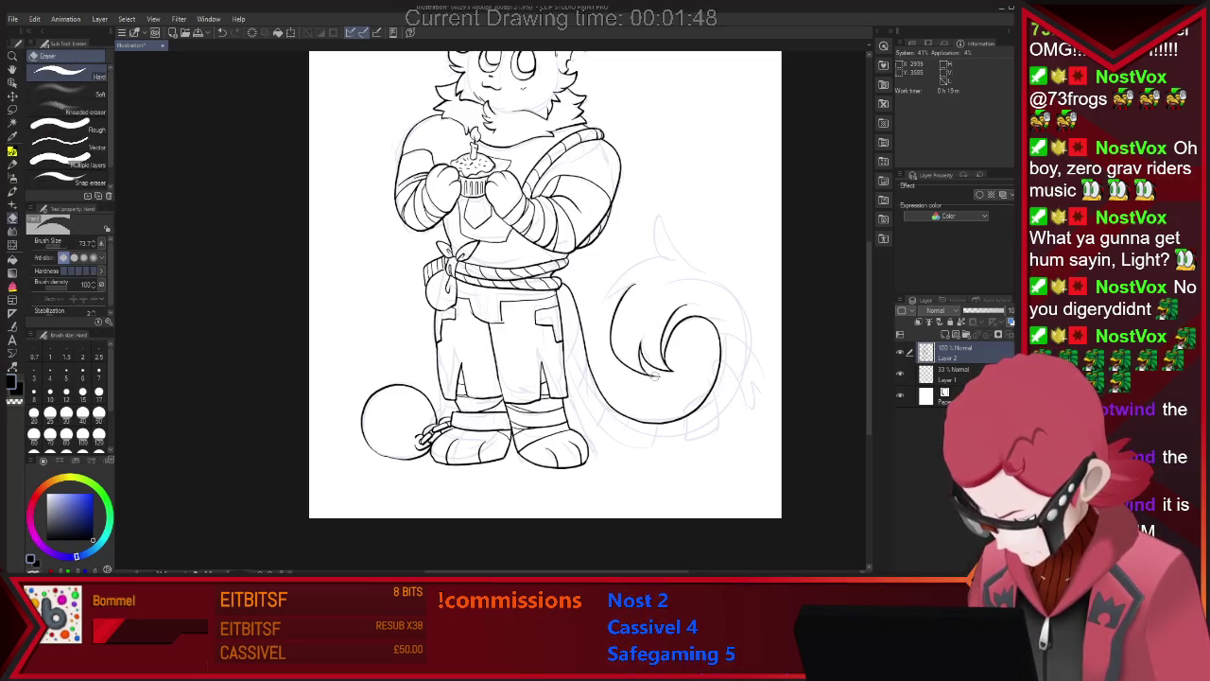
key(p)
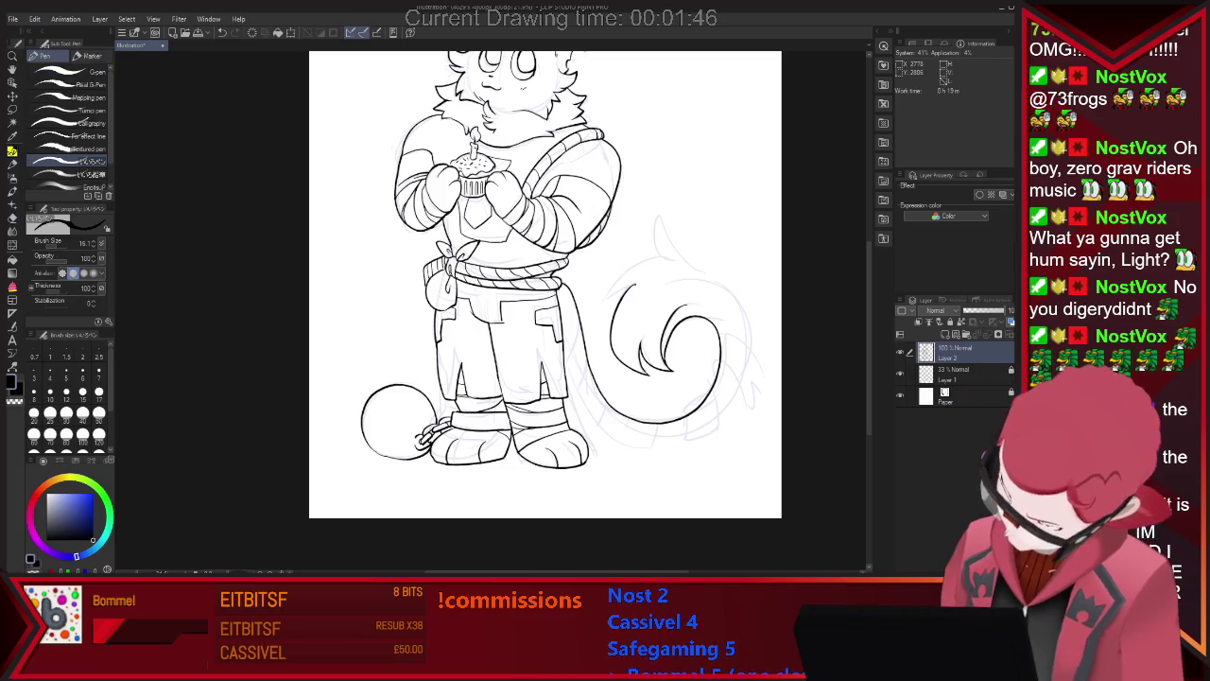
key(e)
key(p)
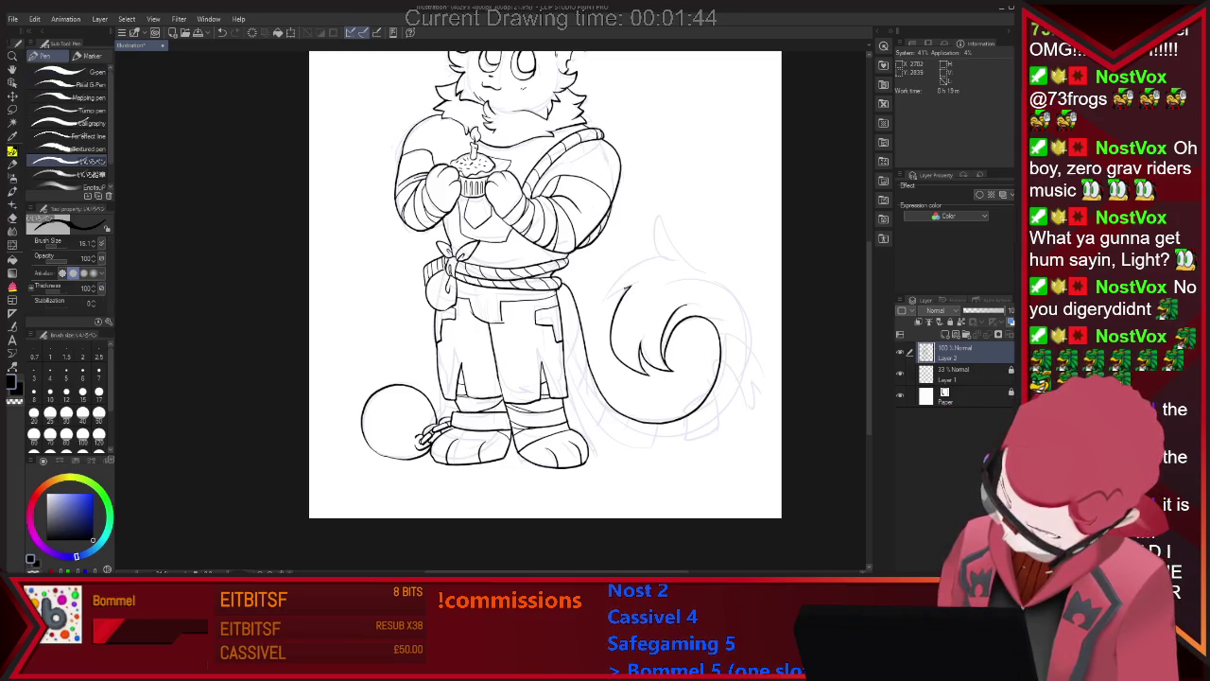
Ink the tail's top-left edge and right outer outline, undoing and erasing missteps.
drag(665, 254, 605, 302)
key(e)
key(p)
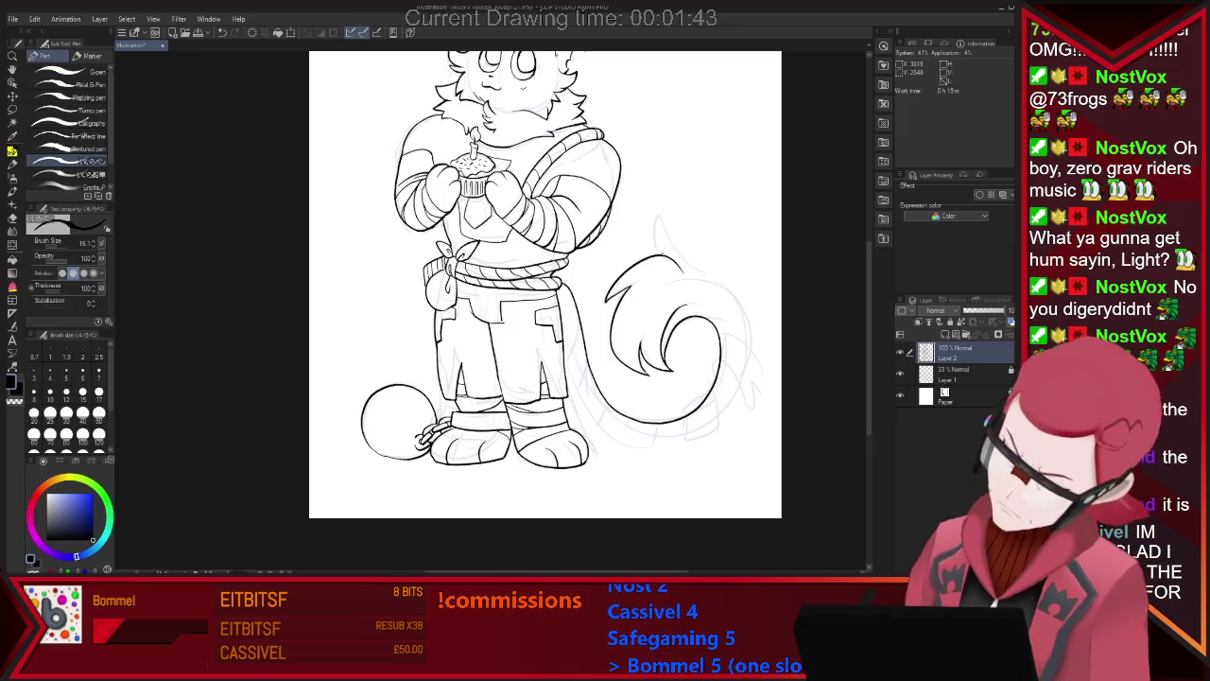
key(ctrl+z)
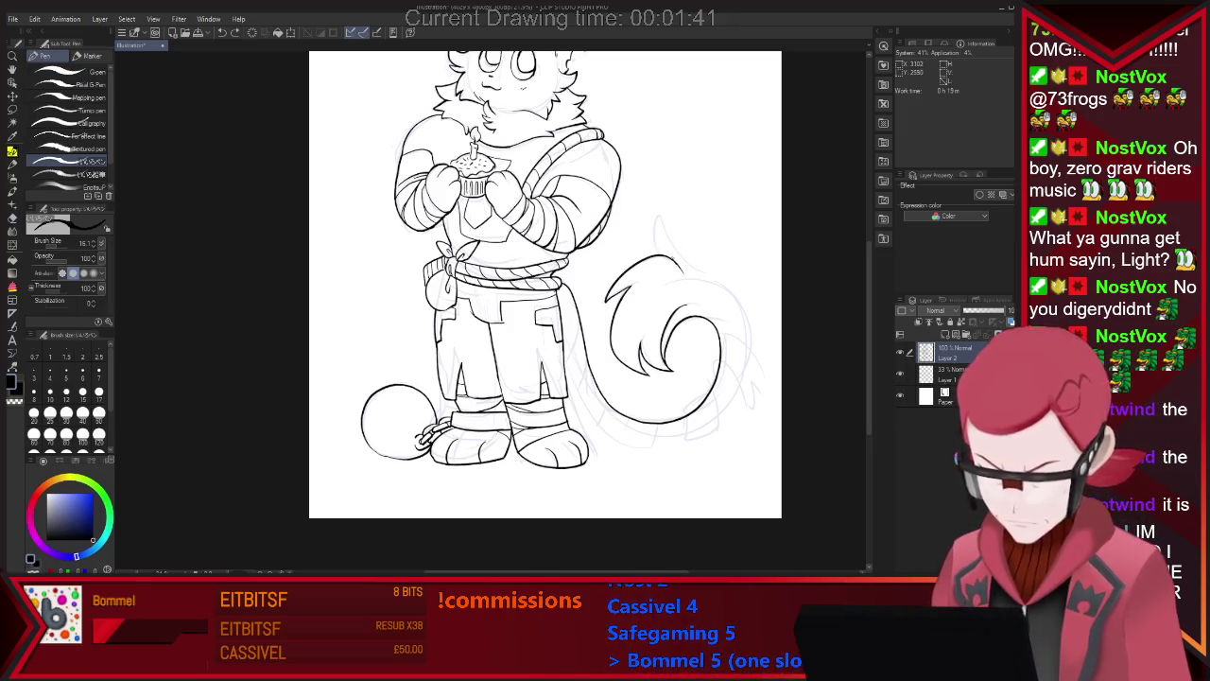
drag(672, 233, 714, 411)
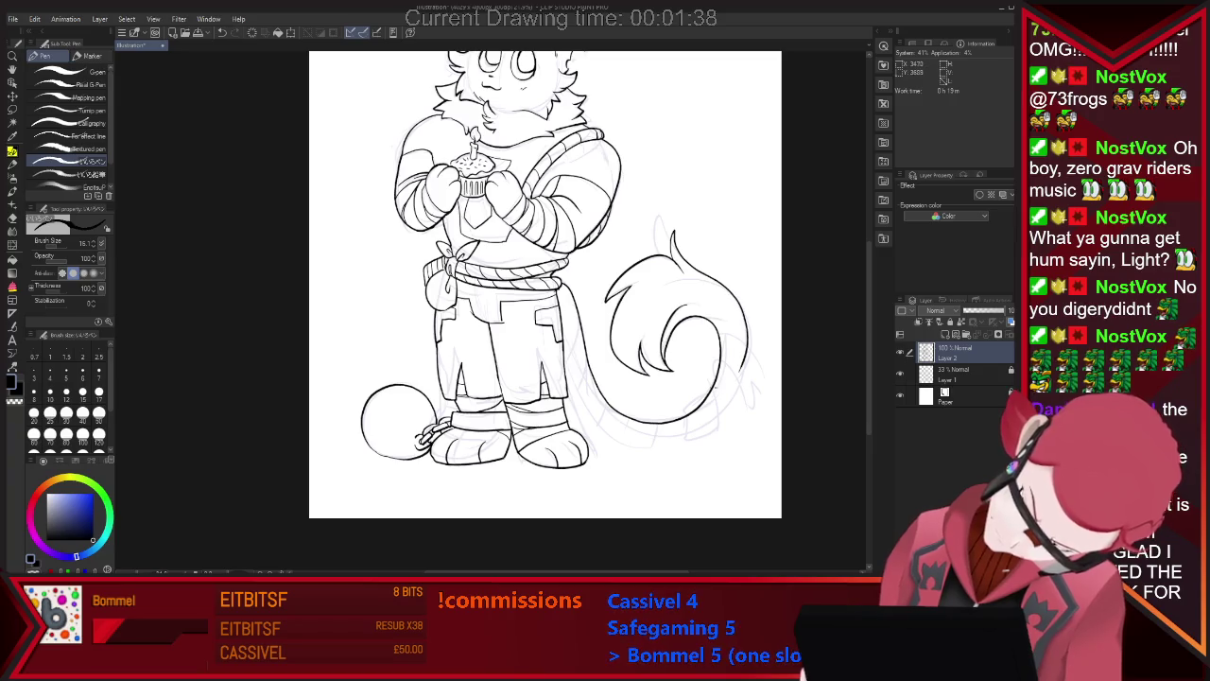
key(e)
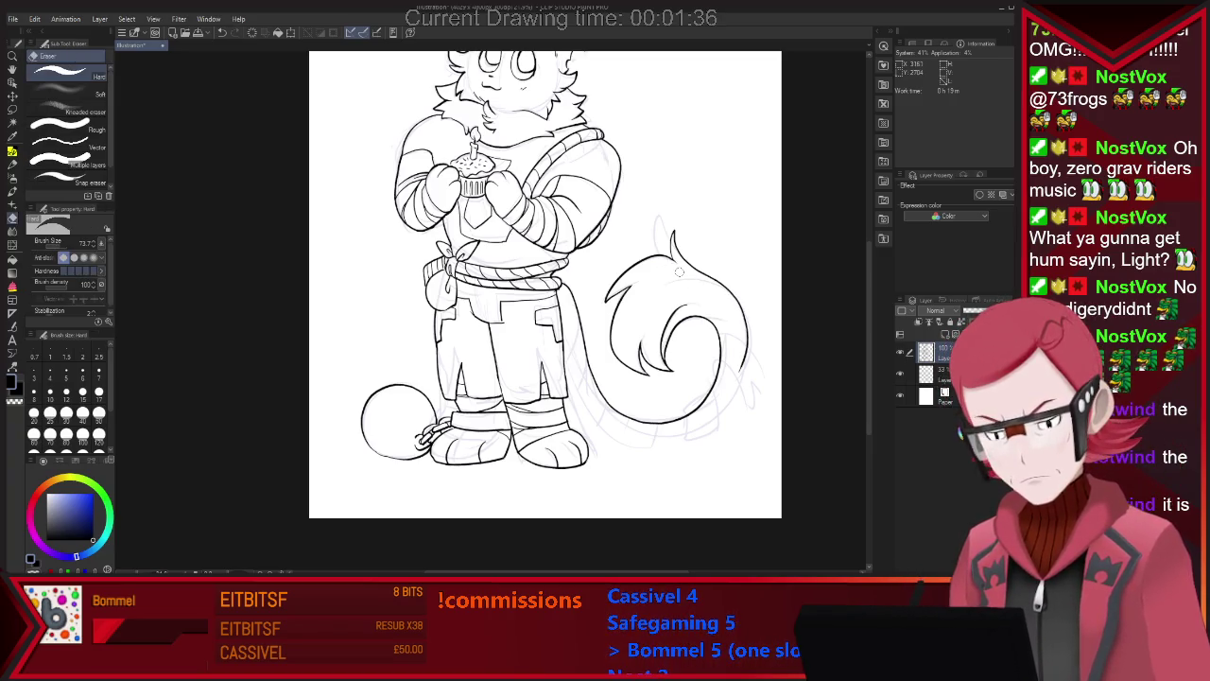
key(p)
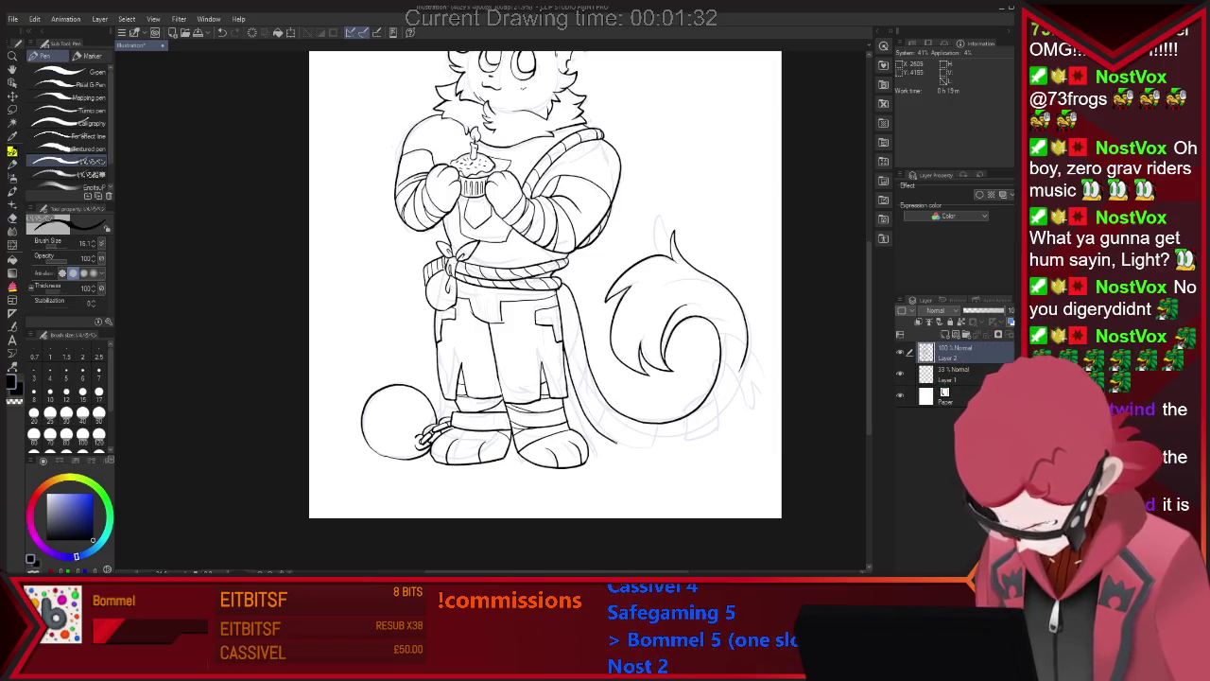
key(ctrl+z)
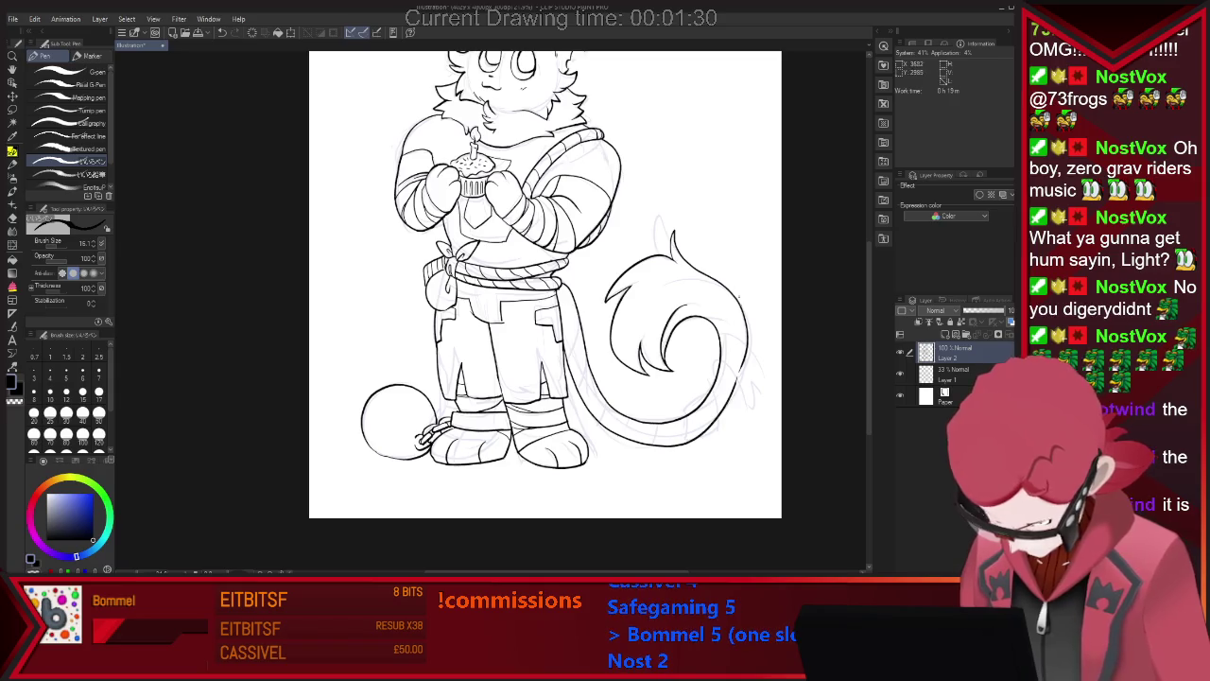
key(e)
key(p)
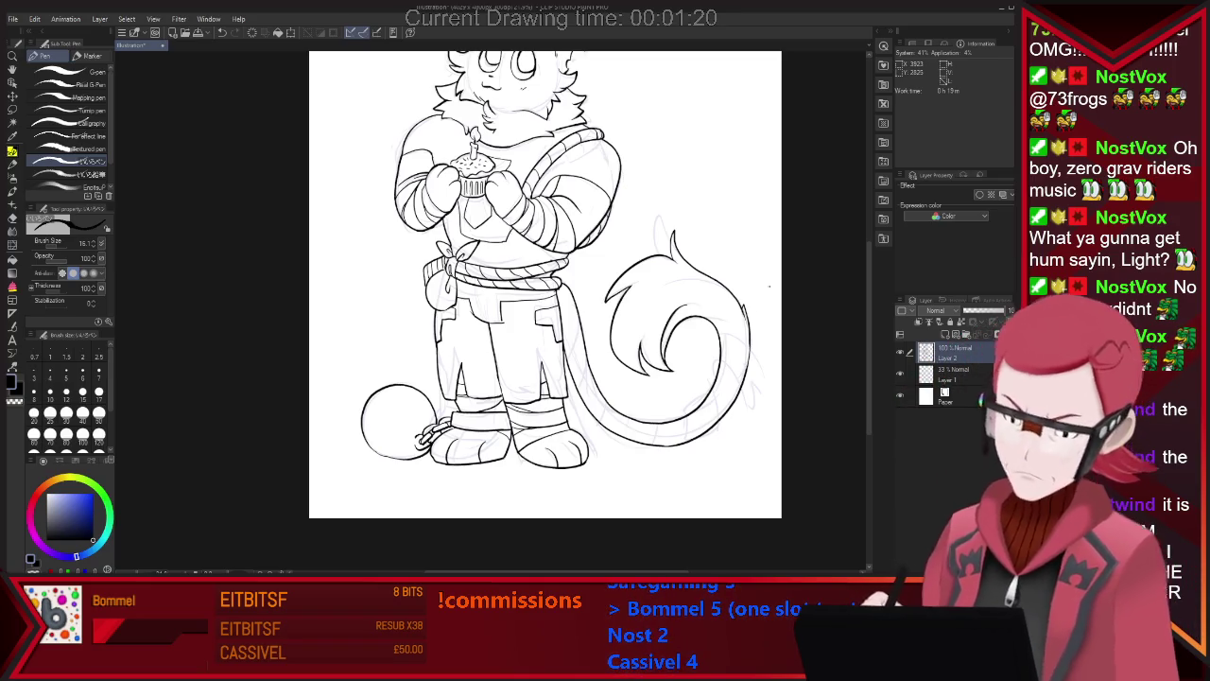
Add a stripe inside the tail and its lower right outline, erasing the stray tip stroke.
drag(712, 333, 713, 369)
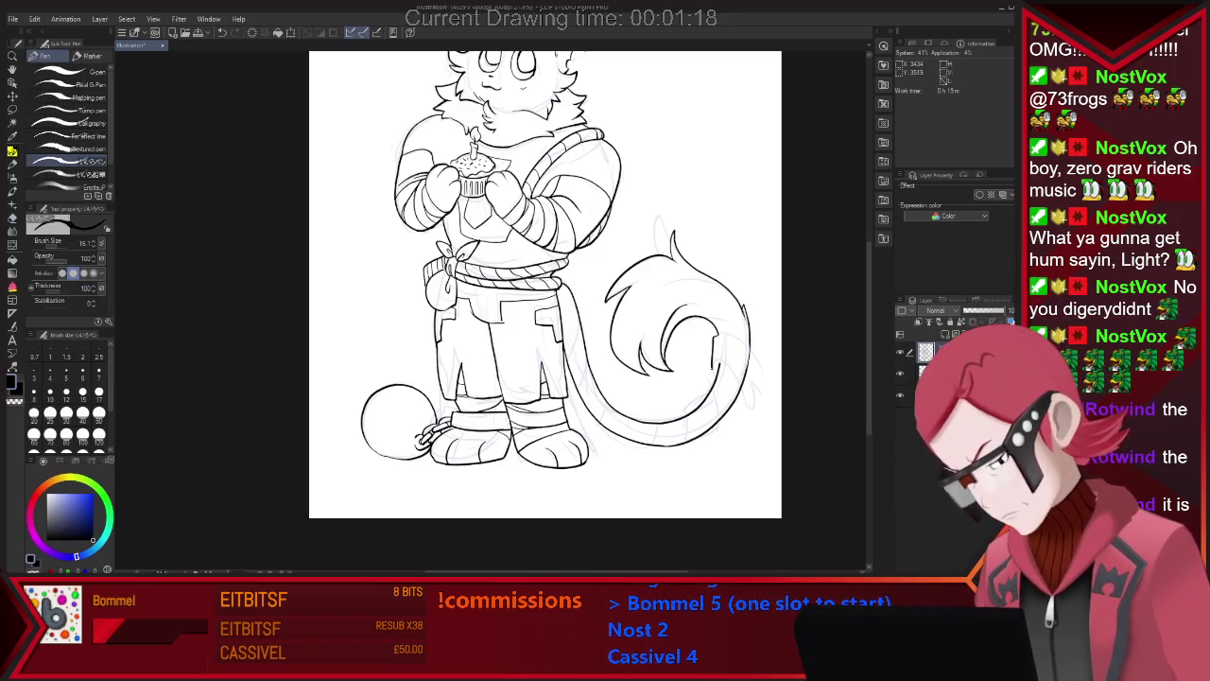
drag(717, 362, 756, 390)
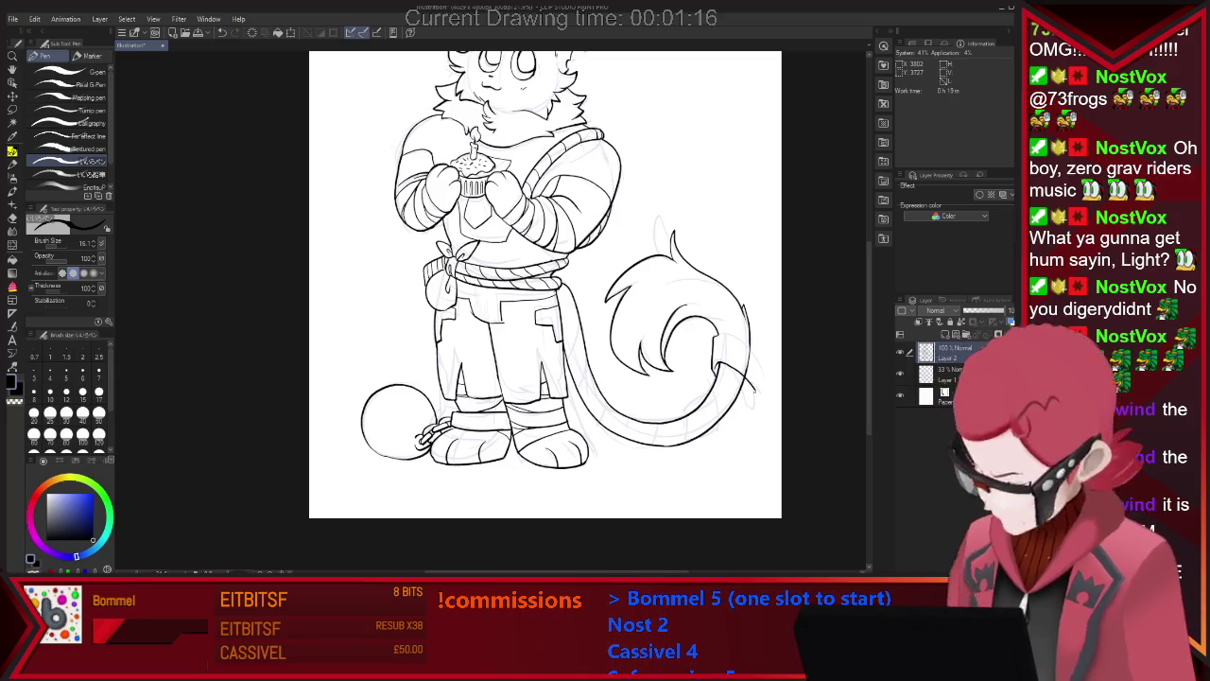
key(e)
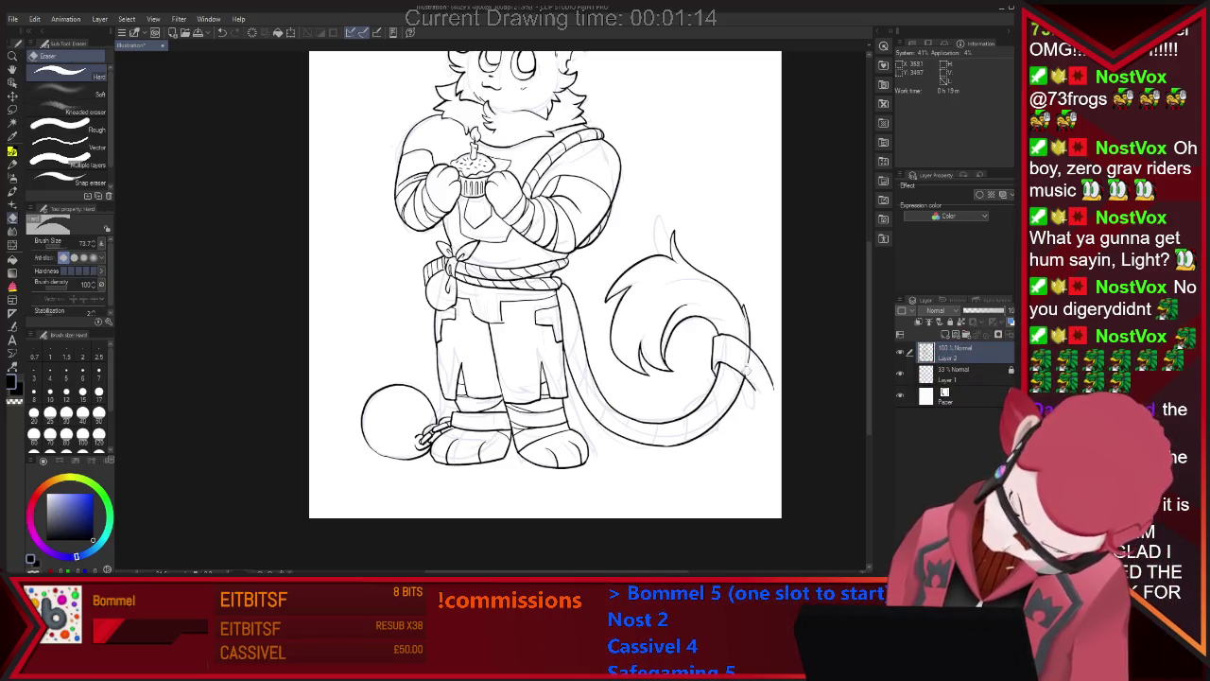
key(p)
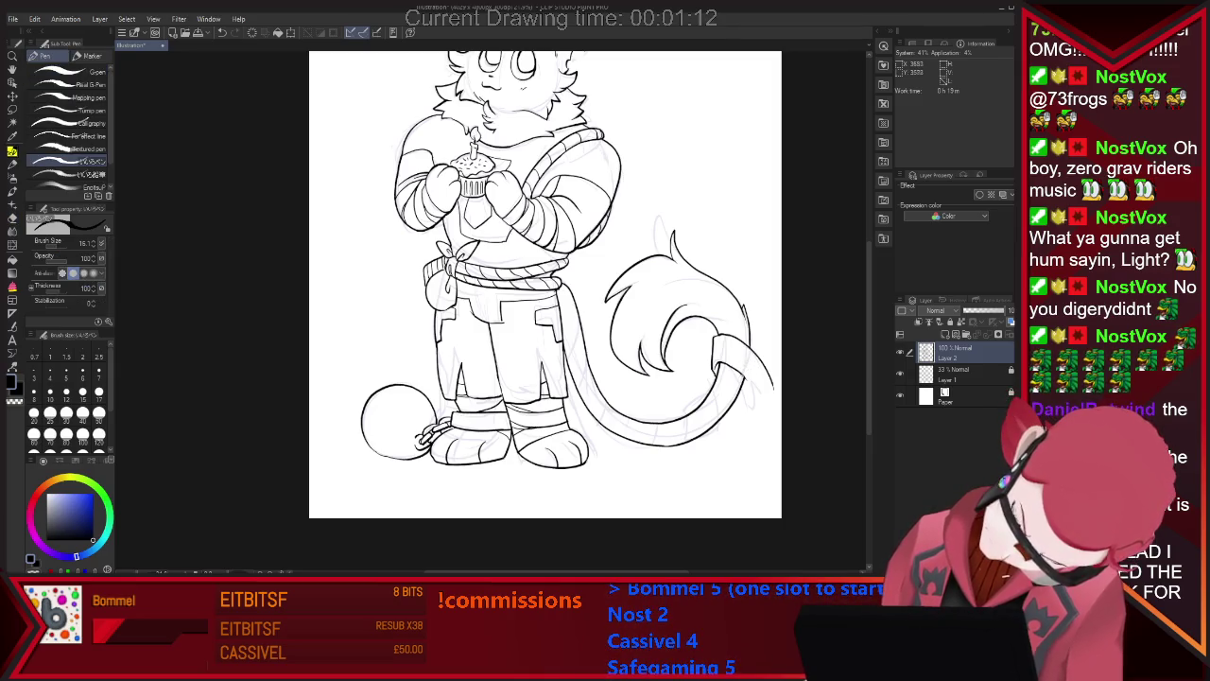
mouse_move(755, 379)
mouse_down()
mouse_move(761, 398)
mouse_move(769, 390)
mouse_up()
key(e)
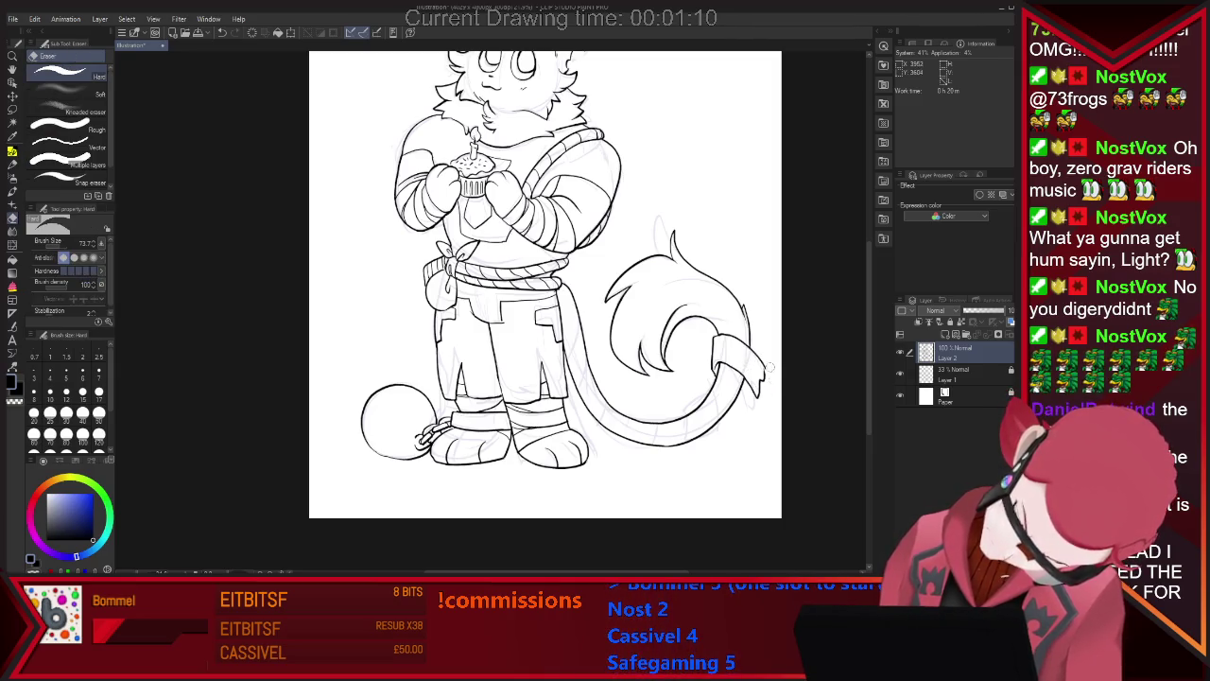
key(p)
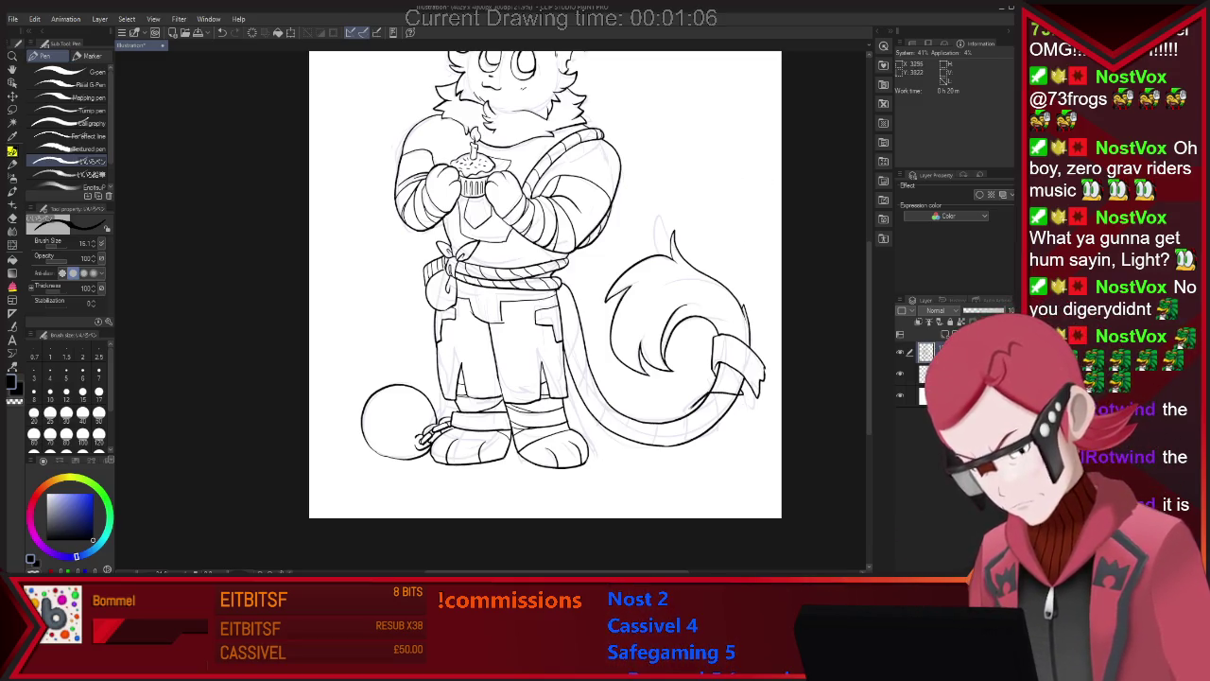
Ink stripe bands along the cat's tail, erasing where lines overlap.
key(e)
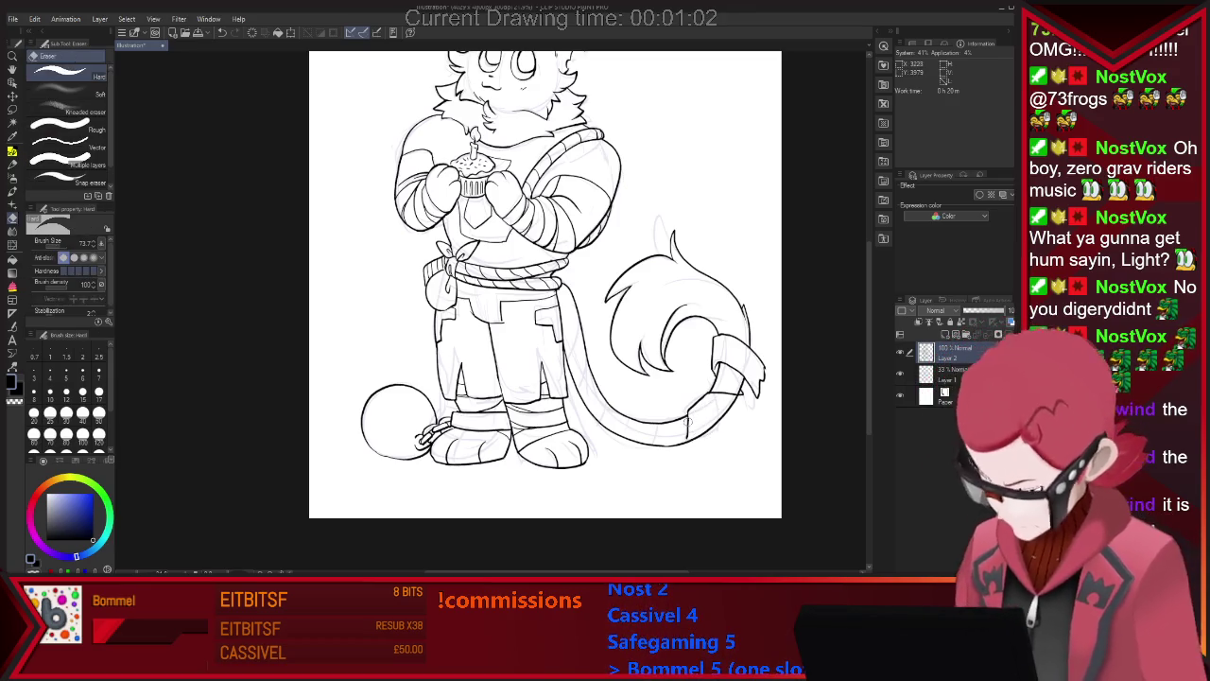
key(p)
key(e)
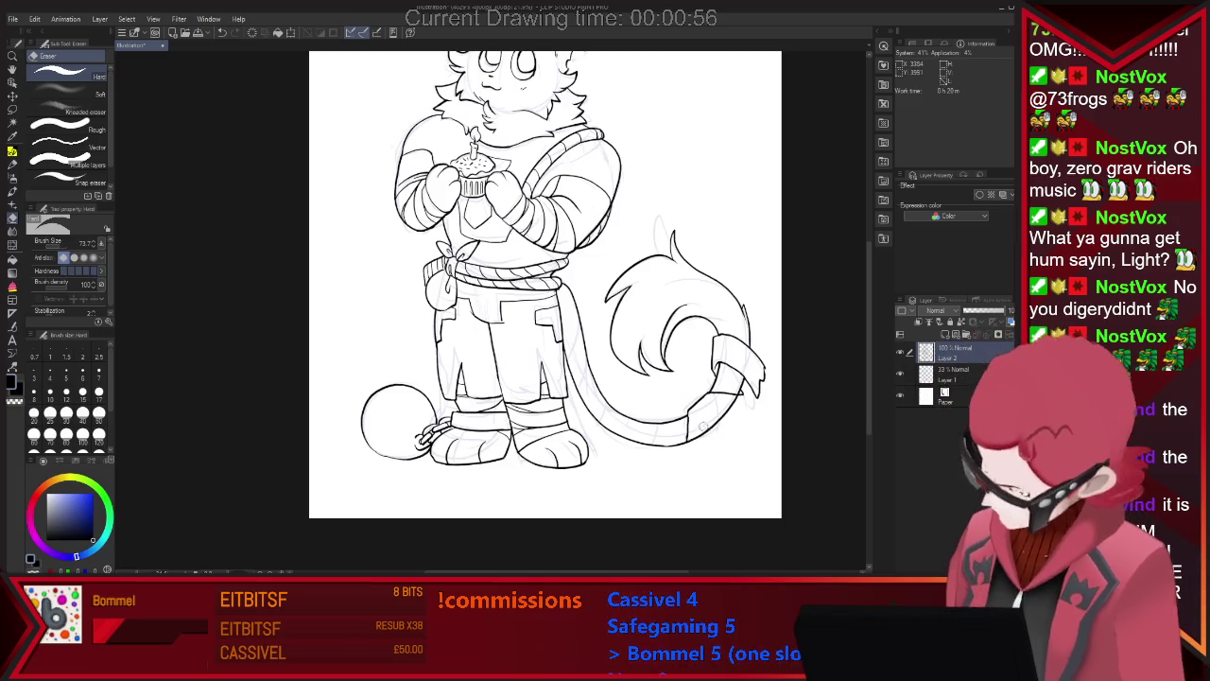
key(p)
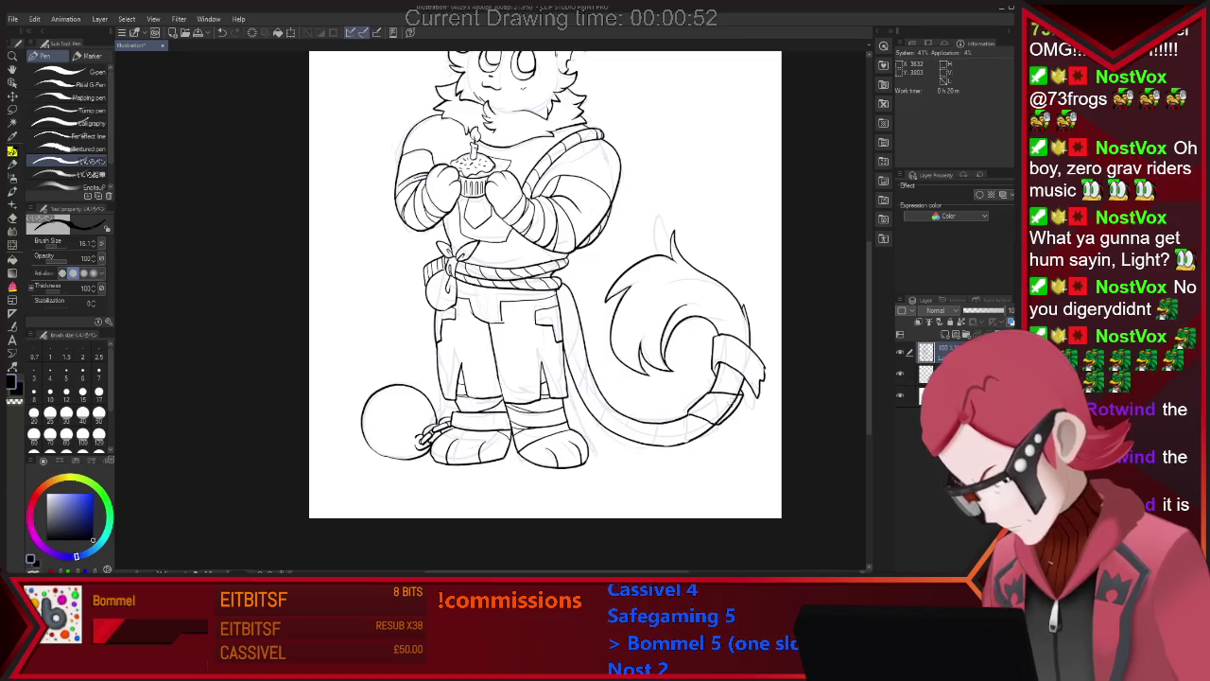
key(e)
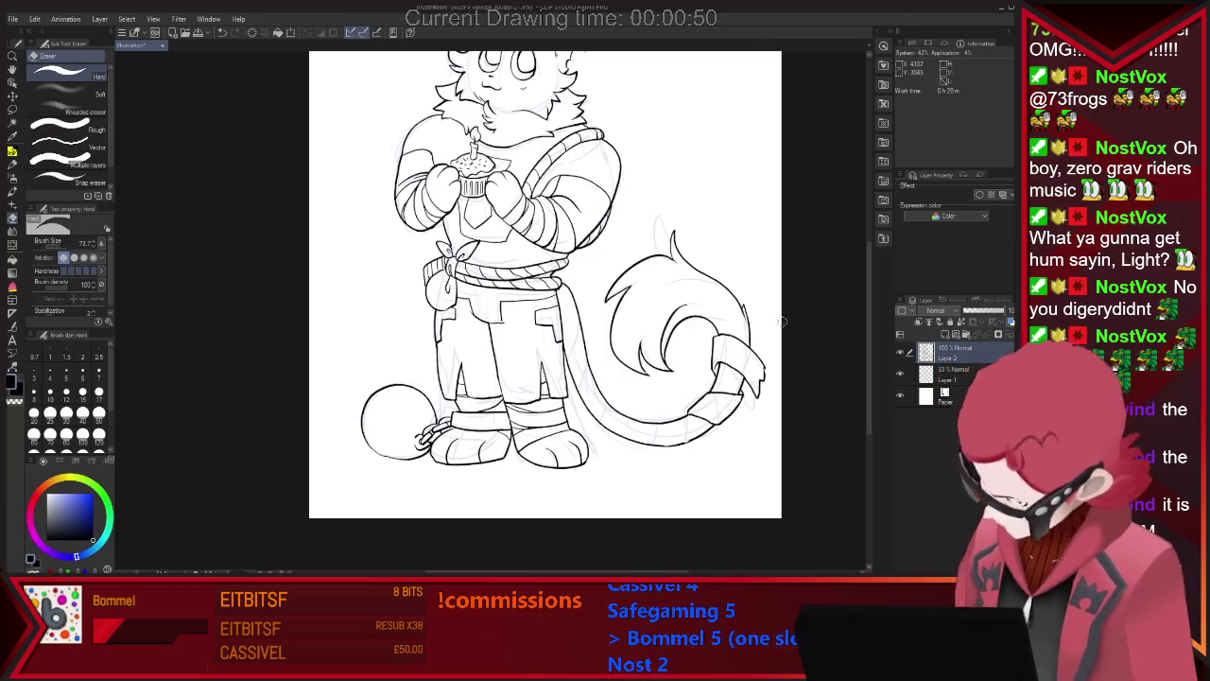
key(p)
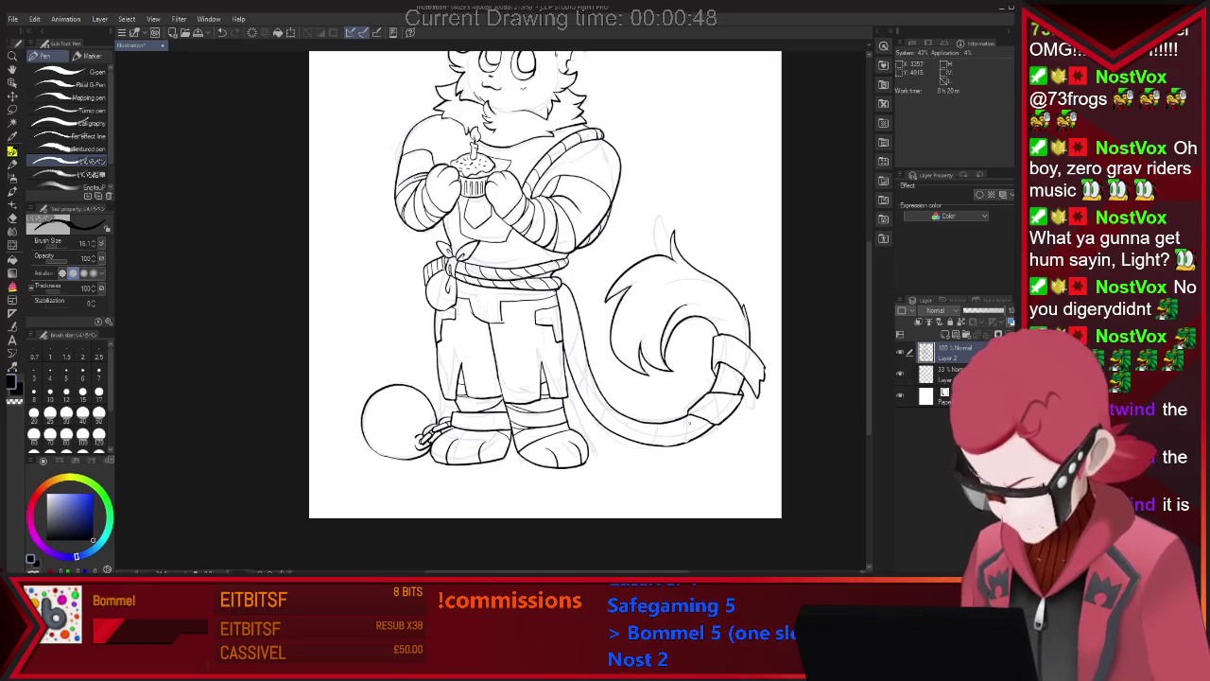
key(e)
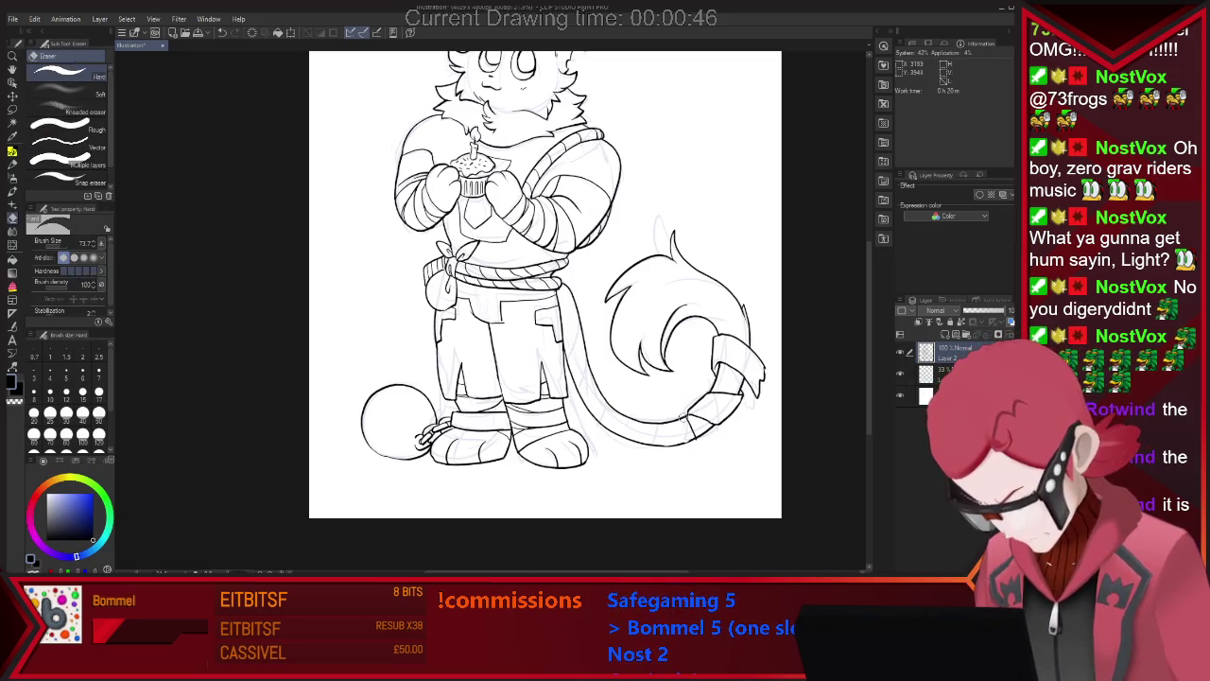
key(p)
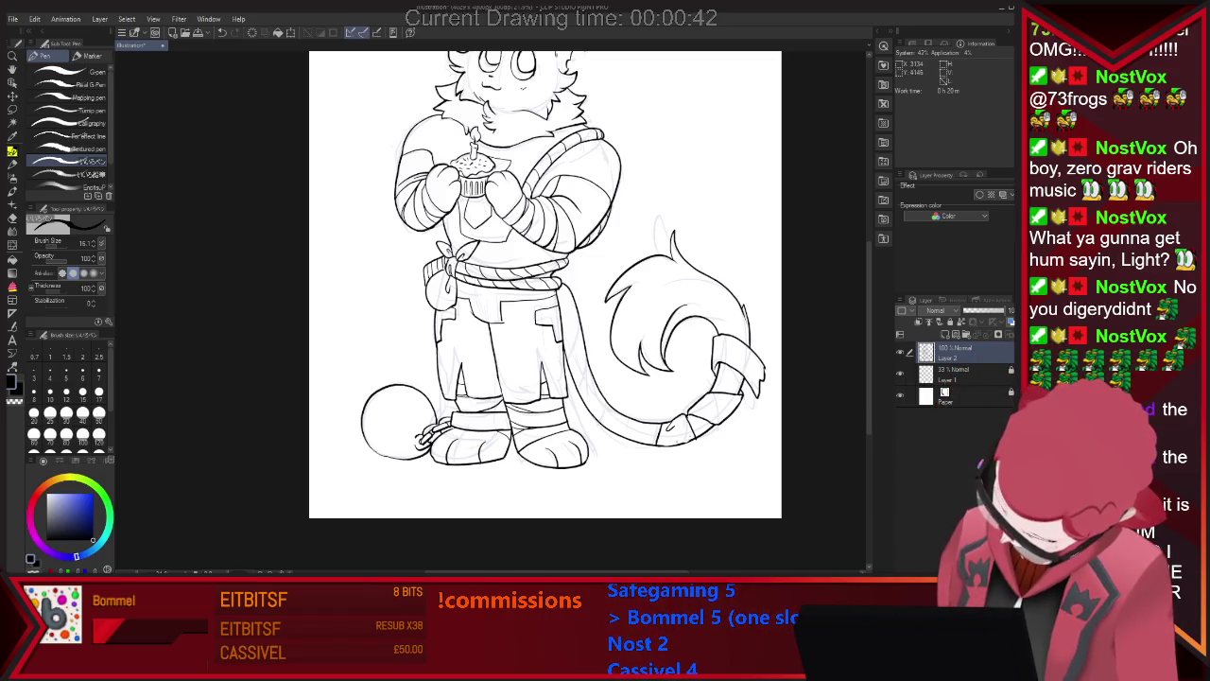
Finish the stripes and fluffy tip, undoing a misplaced stripe and redrawing it slightly lower.
key(e)
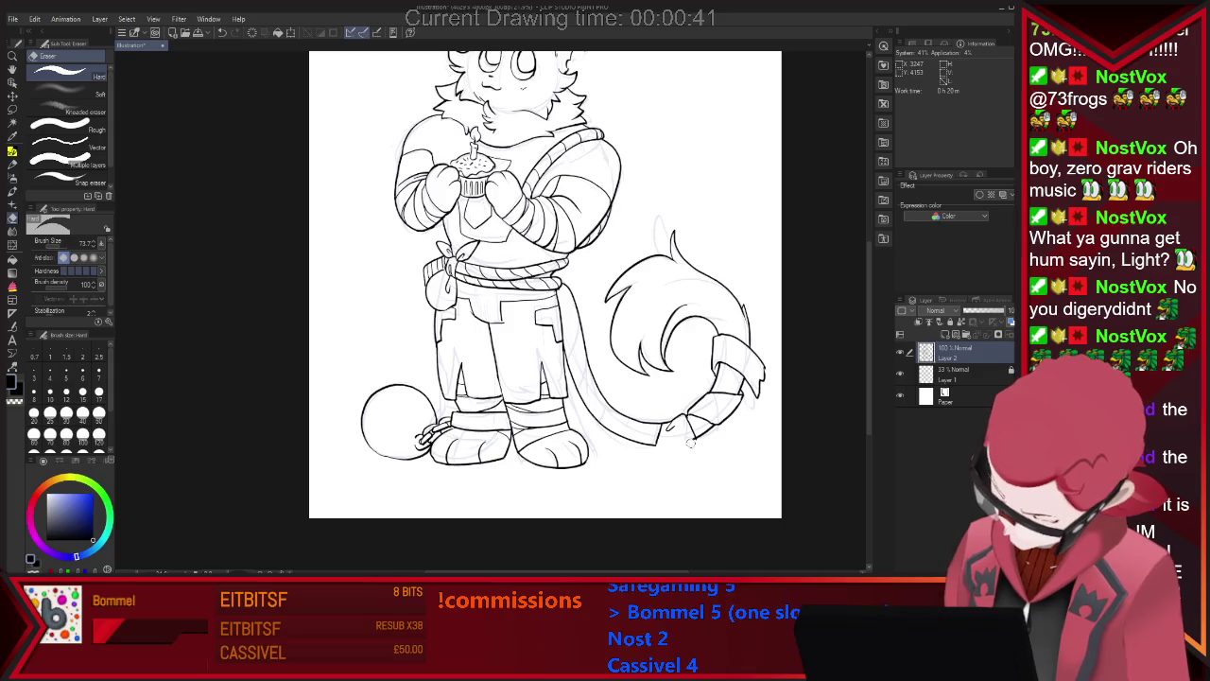
key(p)
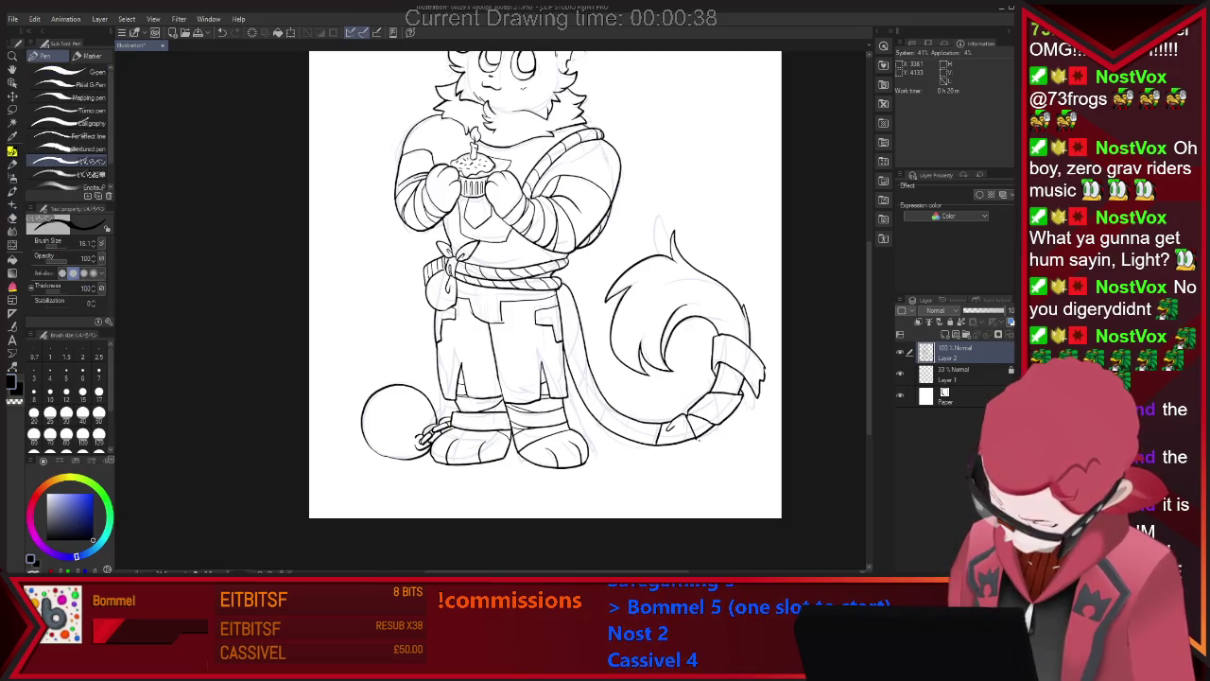
key(e)
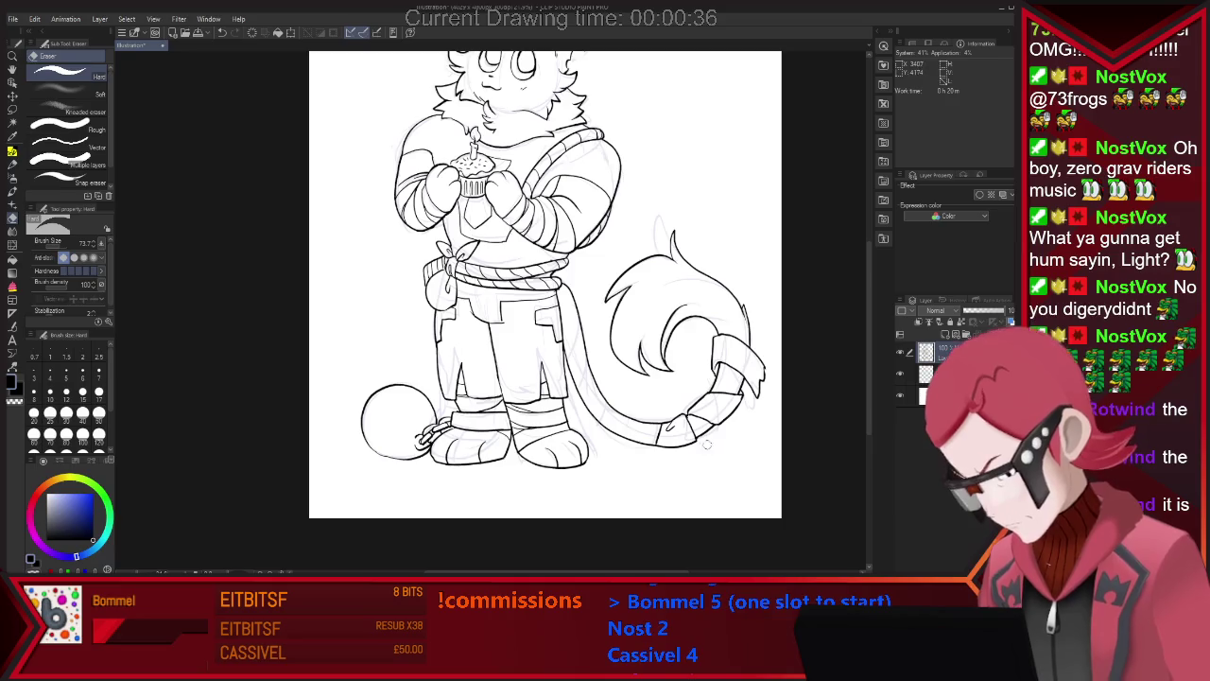
key(p)
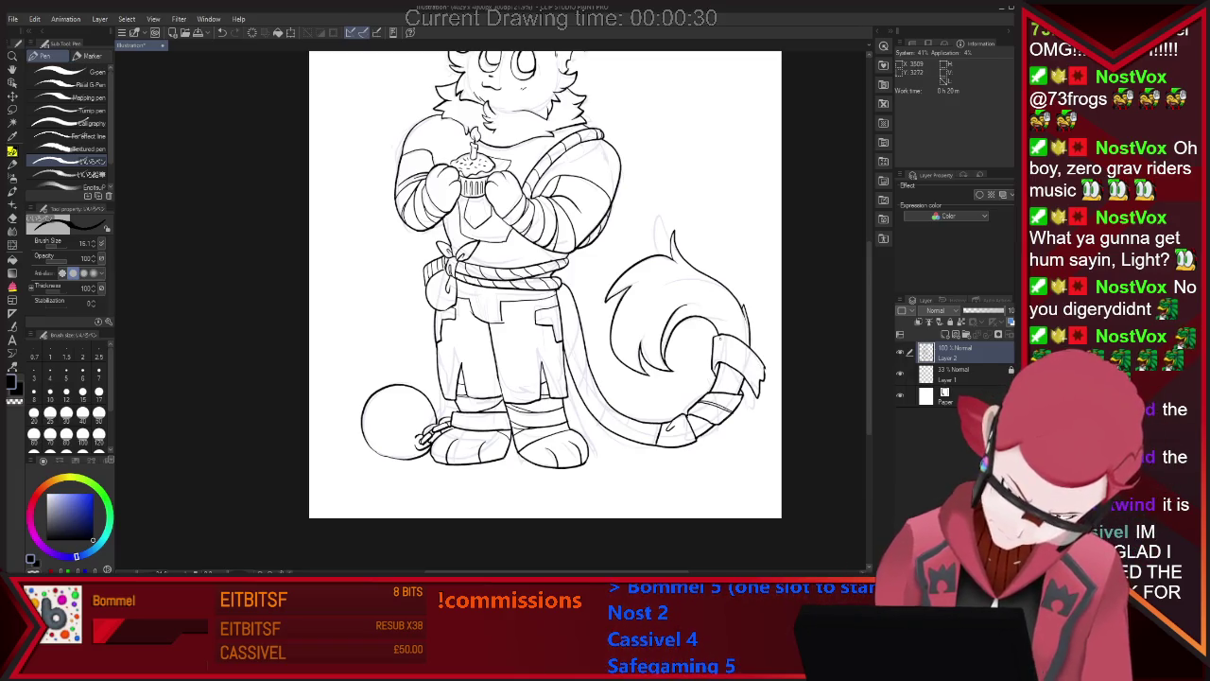
key(ctrl+z)
drag(715, 367, 756, 352)
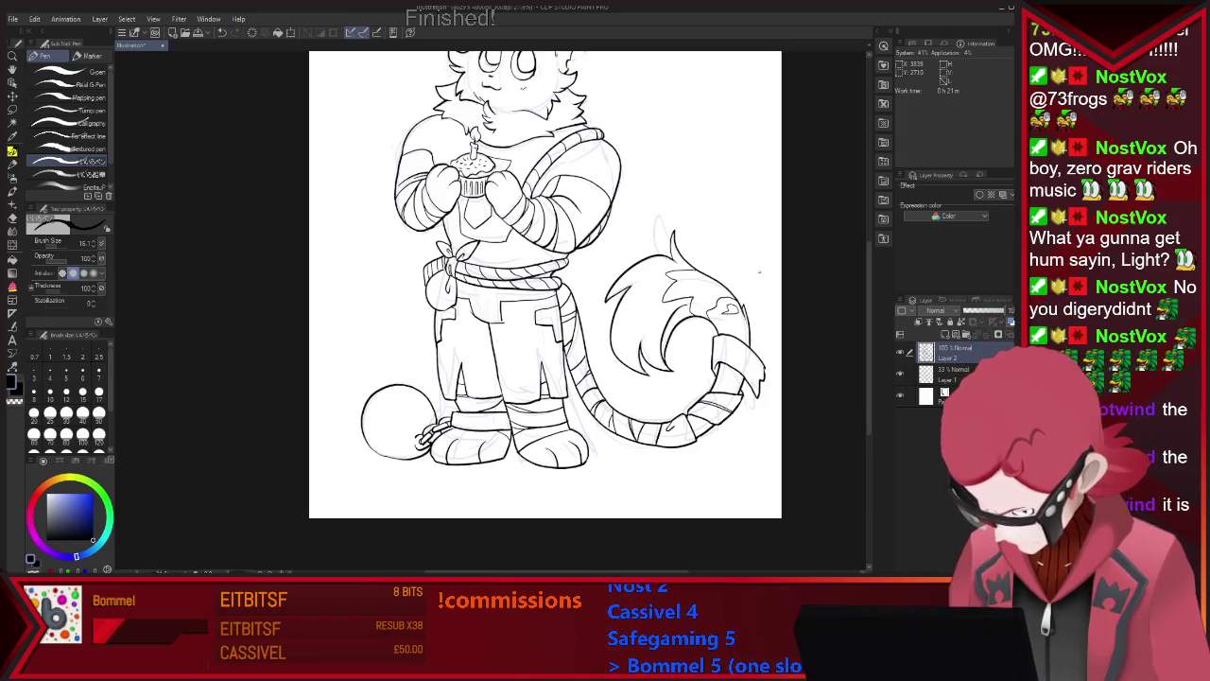
Zoom in on the head and ink small detail strokes around the cat's eyes.
scroll(759, 272, up, 3)
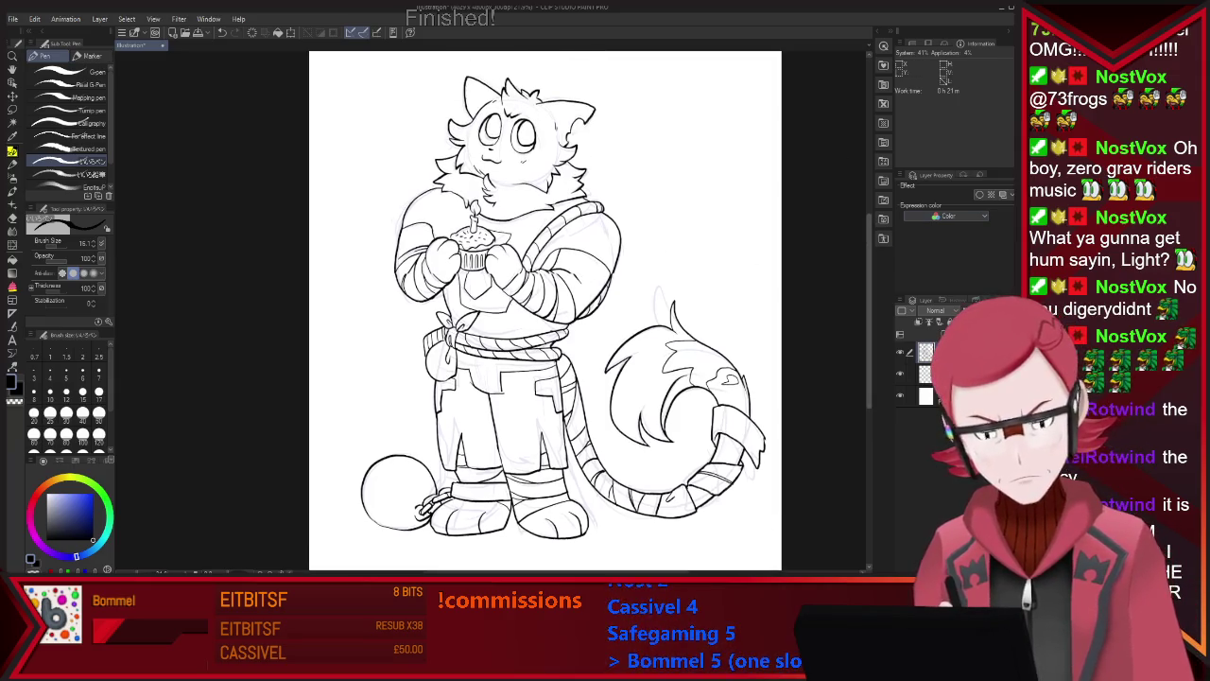
key(ctrl+z)
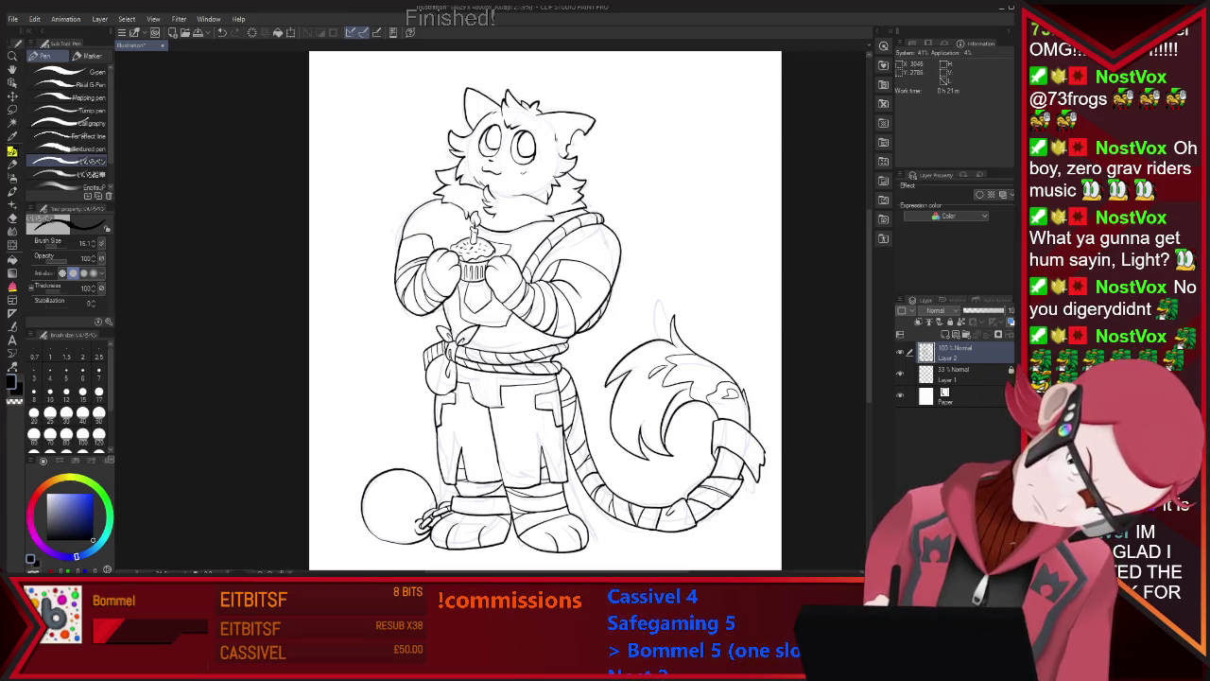
scroll(694, 284, down, 1)
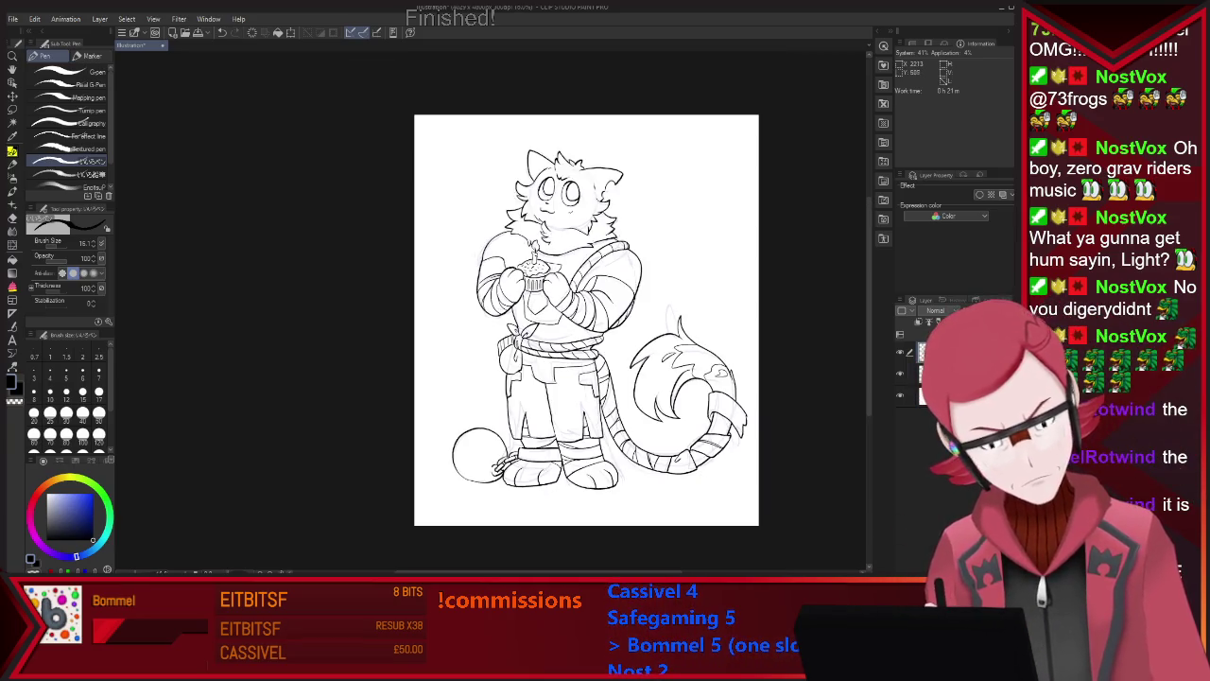
scroll(596, 173, up, 3)
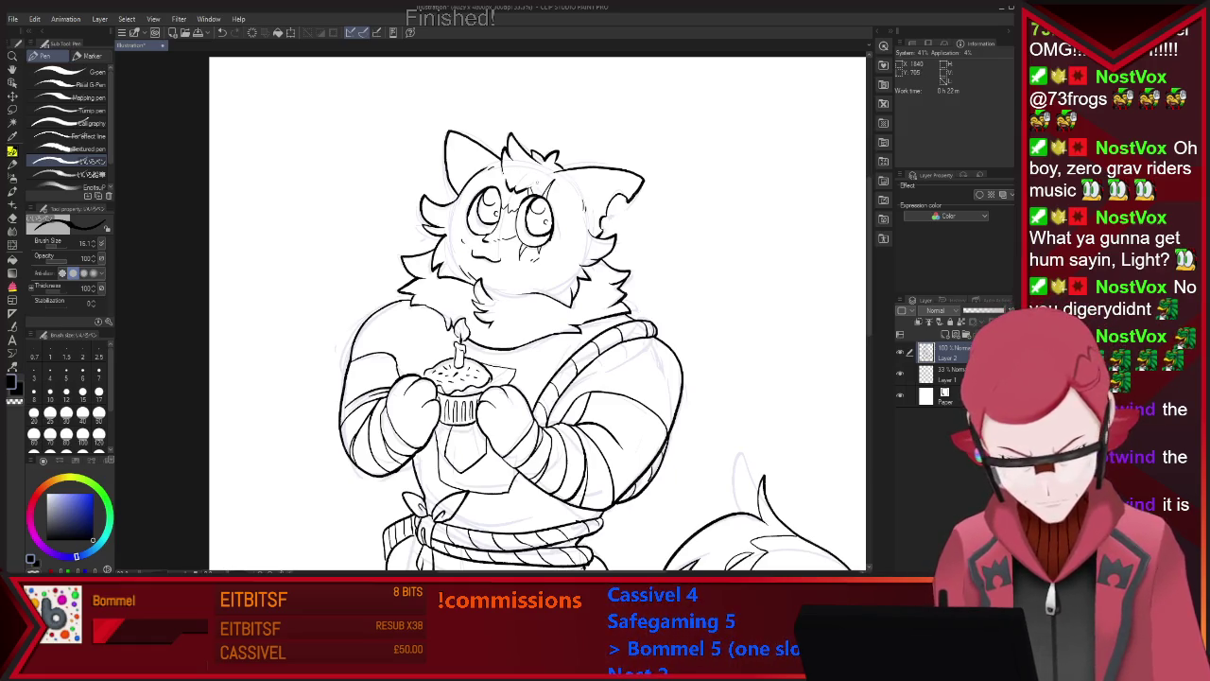
Ink a party hat above the head with radiating sparkle lines at its tip, erasing overlaps.
key(ctrl+minus)
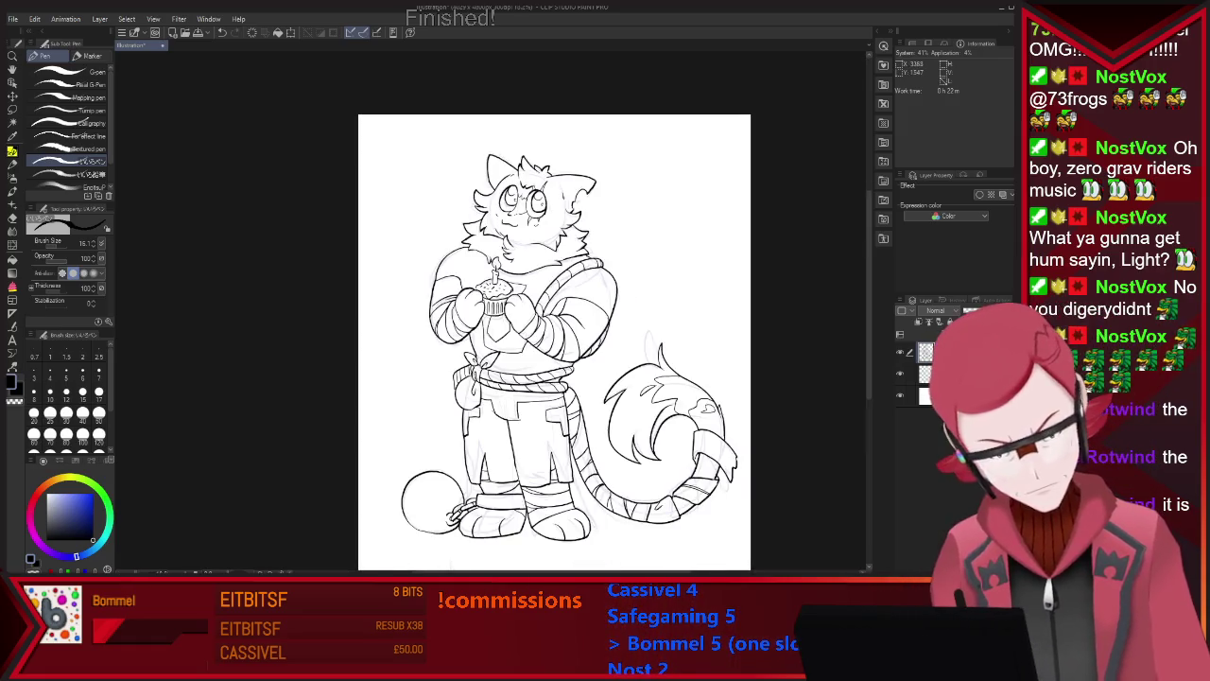
key(ctrl+minus)
key(ctrl+plus)
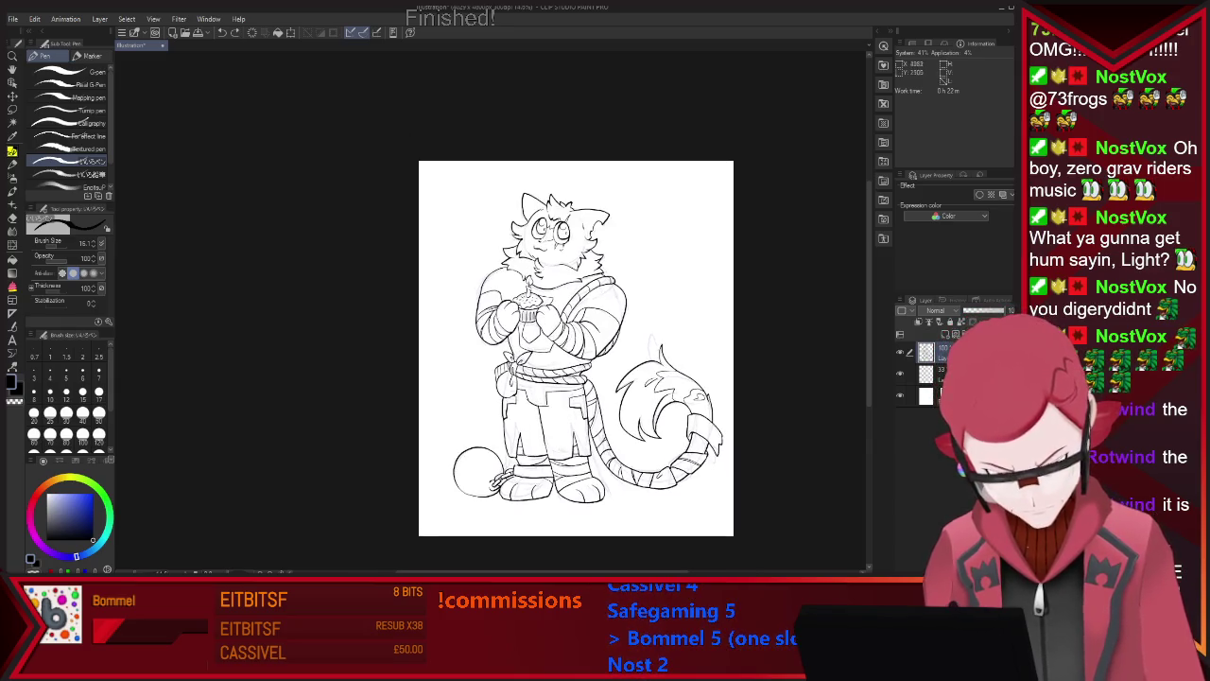
key(ctrl+plus)
key(ctrl+minus)
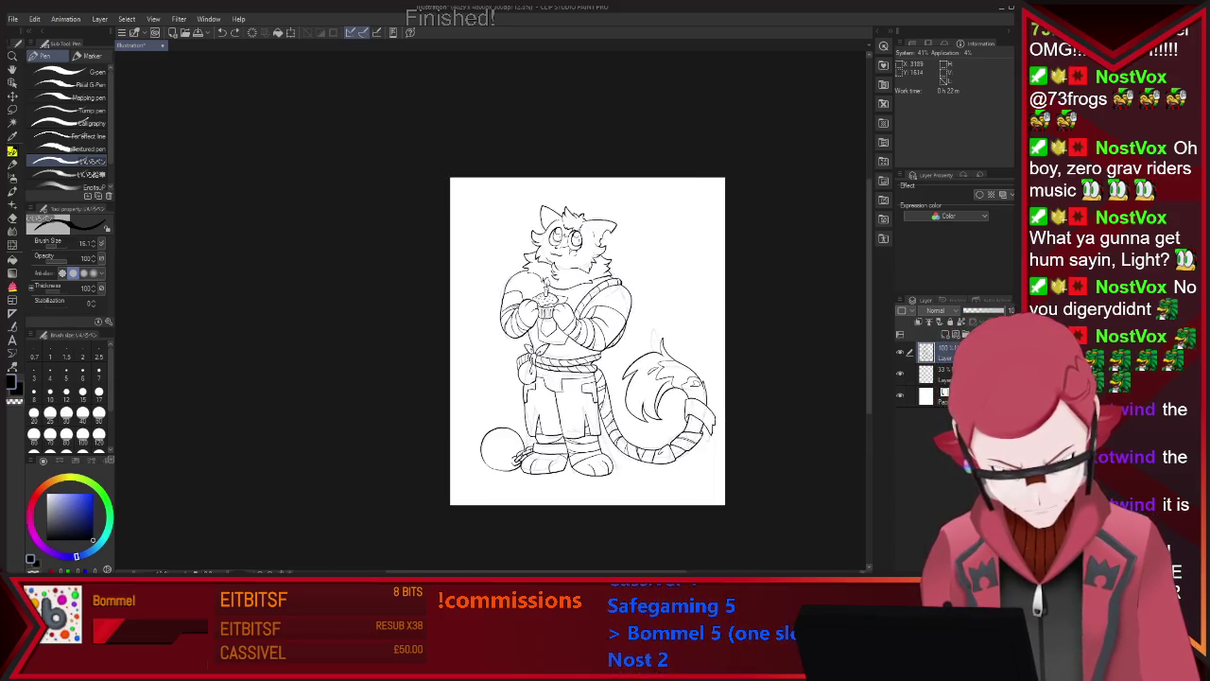
key(ctrl+plus)
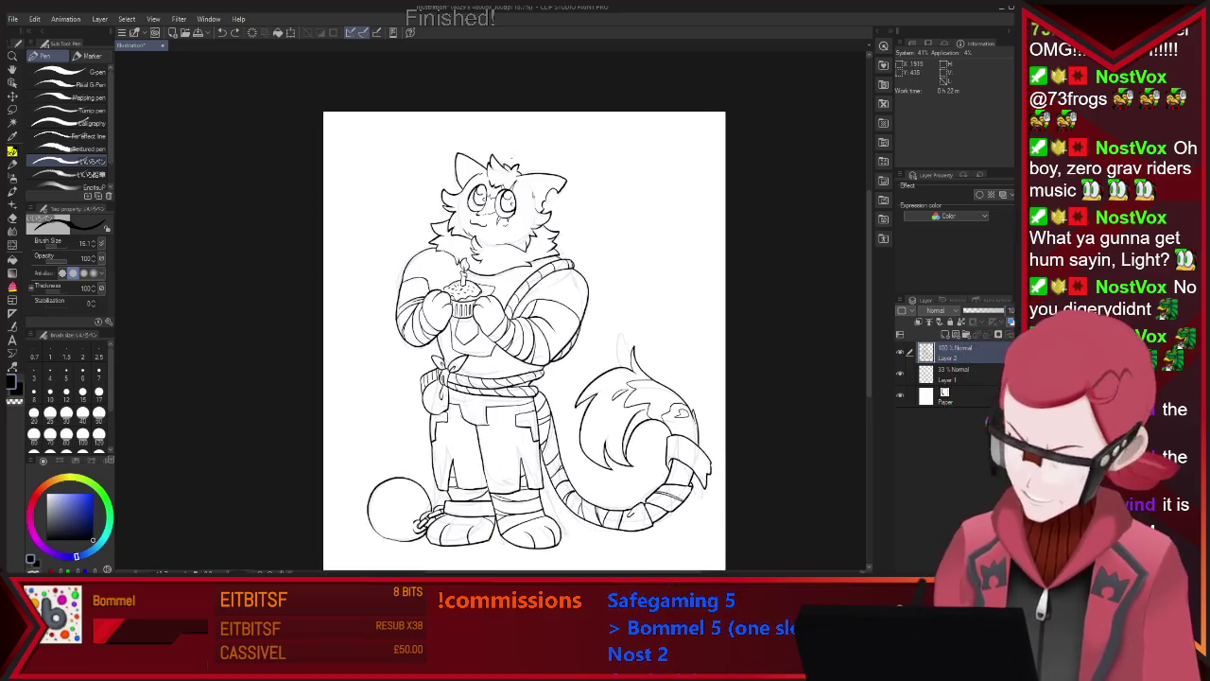
drag(532, 159, 553, 172)
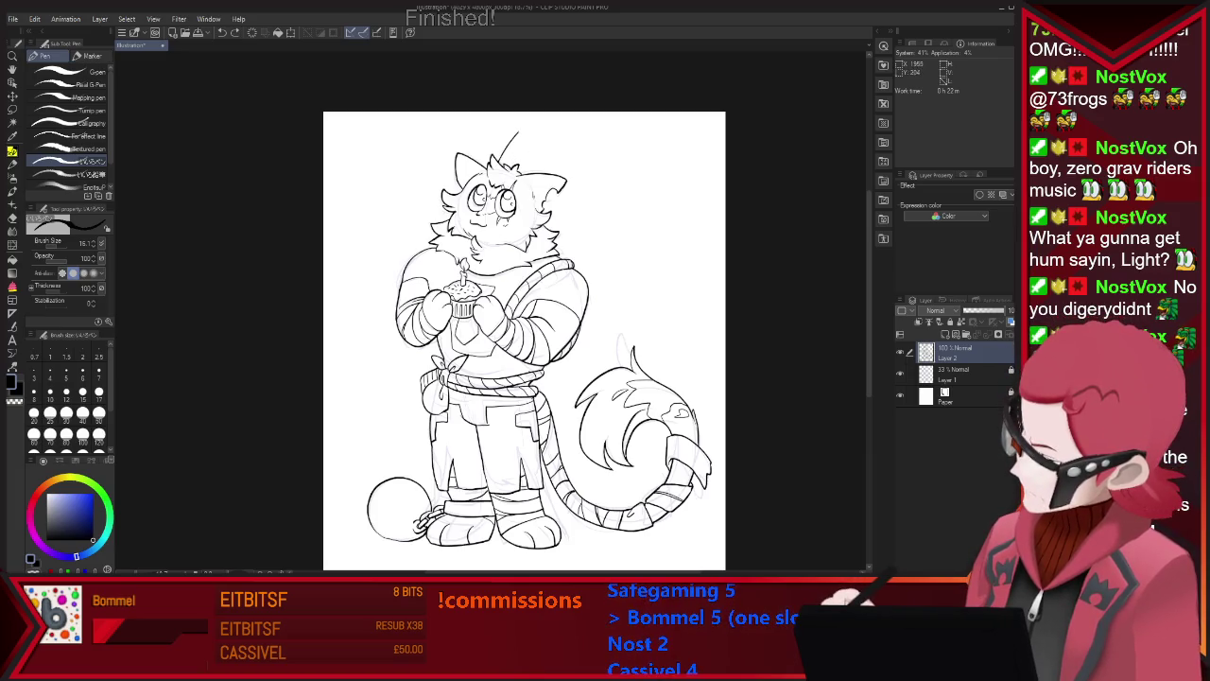
key(e)
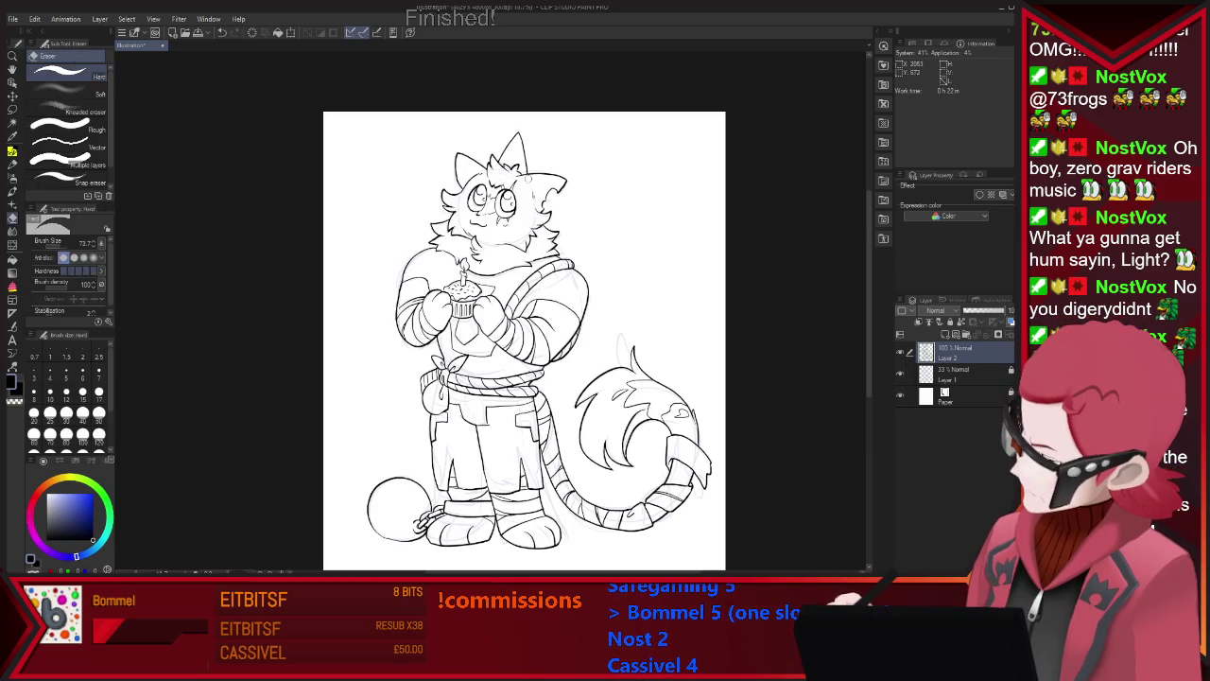
key(p)
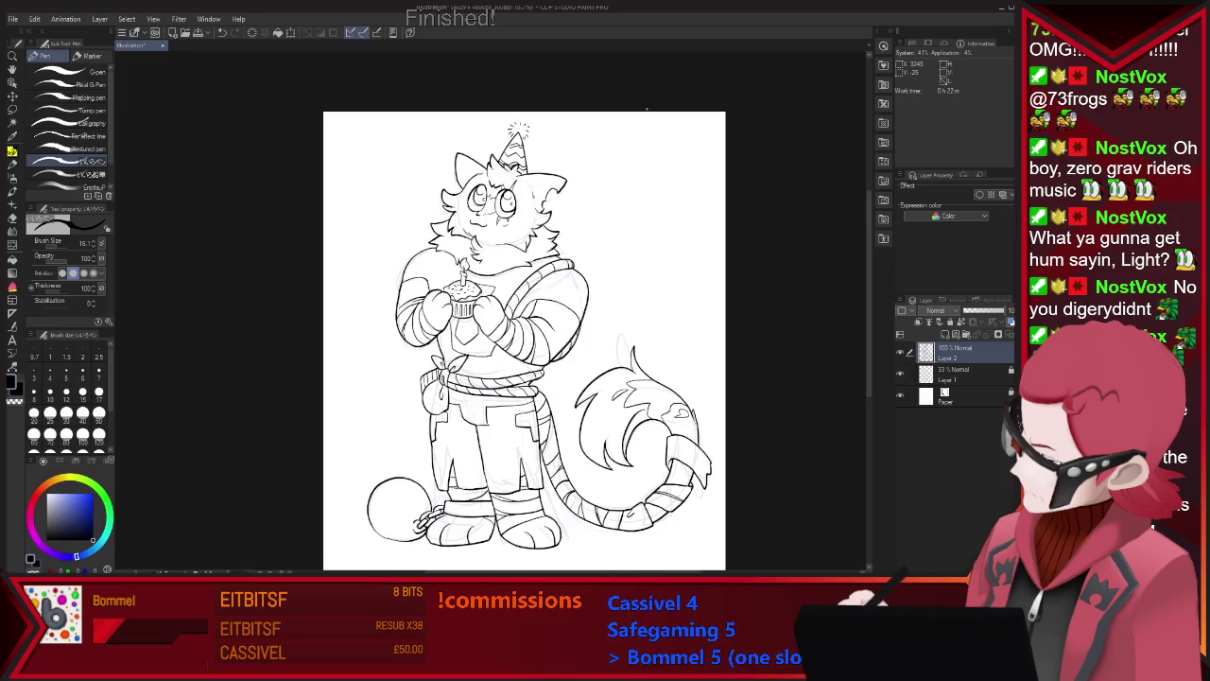
scroll(646, 109, down, 1)
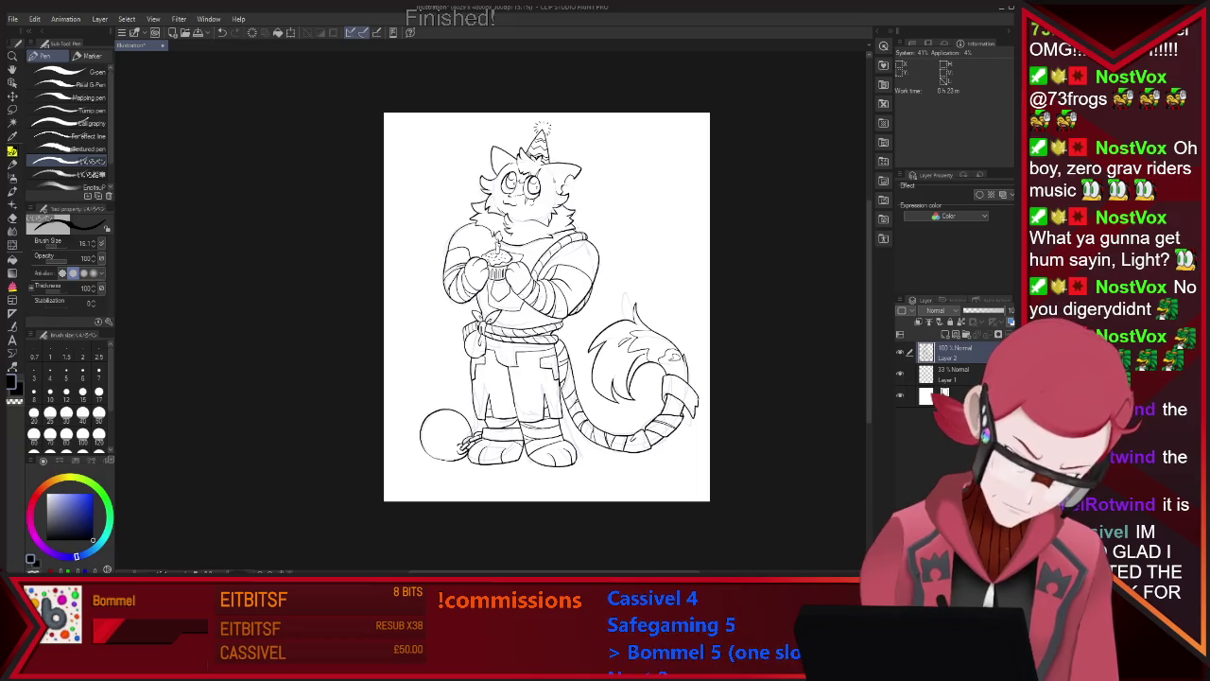
scroll(761, 248, down, 1)
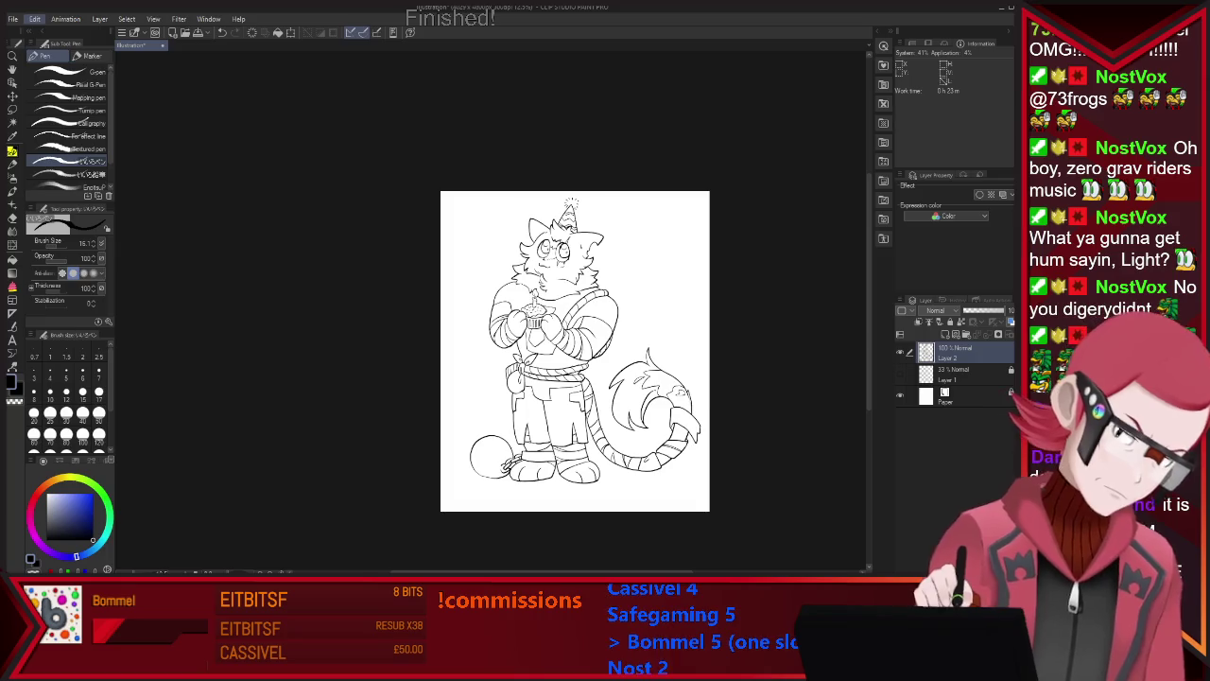
Extend the canvas top edge upward to fit the hat, then save the drawing.
key(ctrl+alt+c)
drag(575, 191, 575, 167)
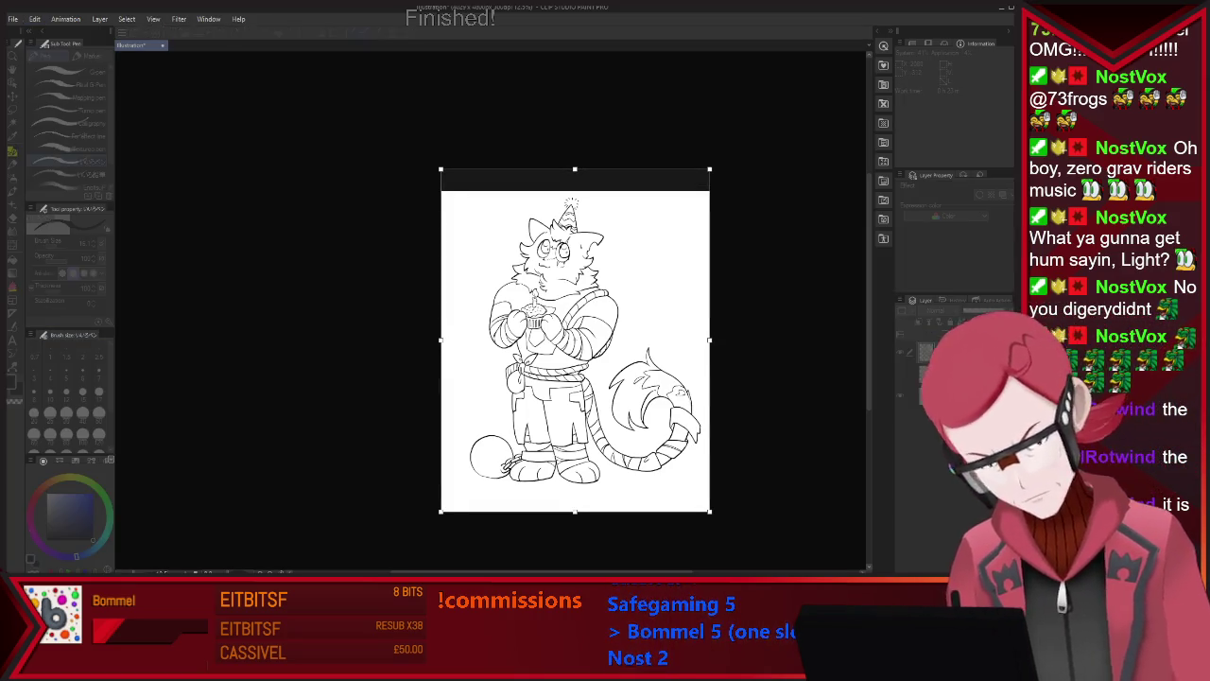
key(Return)
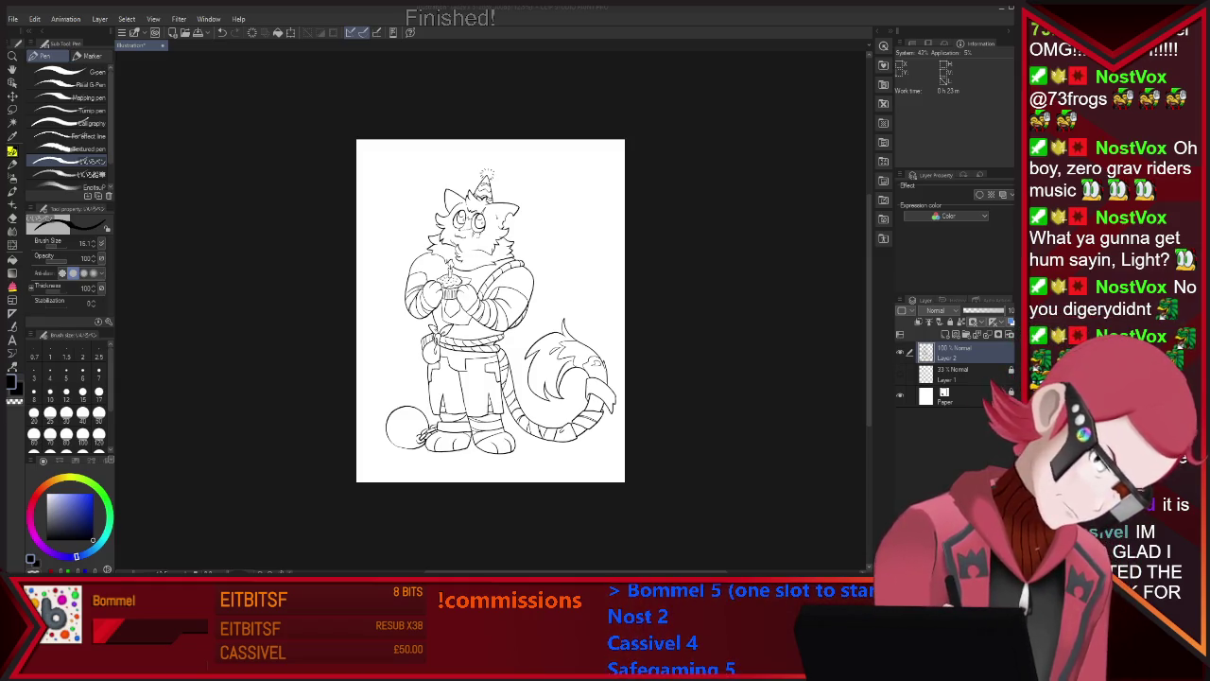
key(ctrl+s)
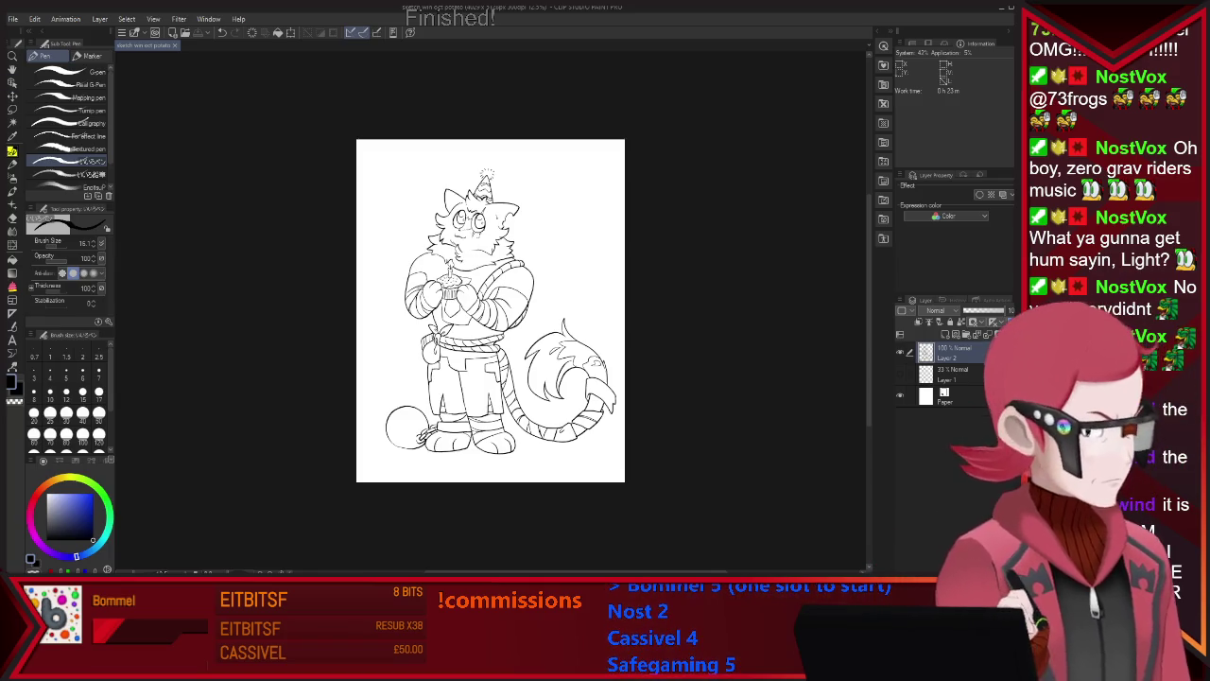